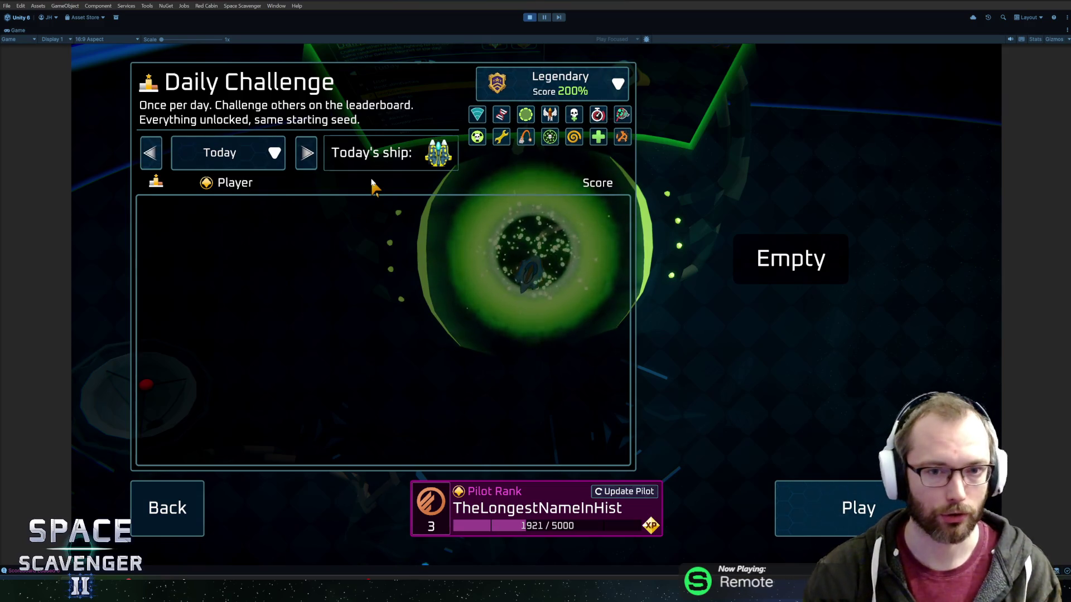
# Switch on all fourteen Daily Challenge anomalies, including Weak repairs, for Legendary +14 at 340%, then close the panel
pyautogui.click(578, 136)
pyautogui.click(549, 114)
pyautogui.click(525, 114)
pyautogui.click(525, 136)
pyautogui.click(550, 136)
pyautogui.click(574, 114)
pyautogui.click(478, 137)
pyautogui.click(549, 114)
pyautogui.click(549, 137)
pyautogui.click(574, 137)
pyautogui.click(598, 114)
pyautogui.click(623, 115)
pyautogui.click(623, 137)
pyautogui.click(598, 137)
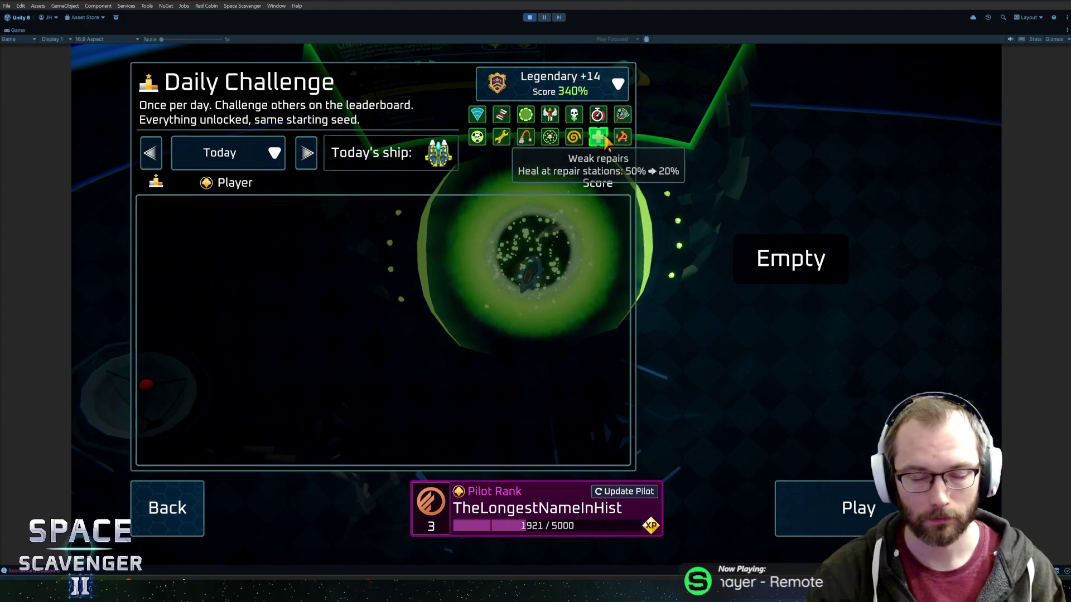
pyautogui.press('Escape')
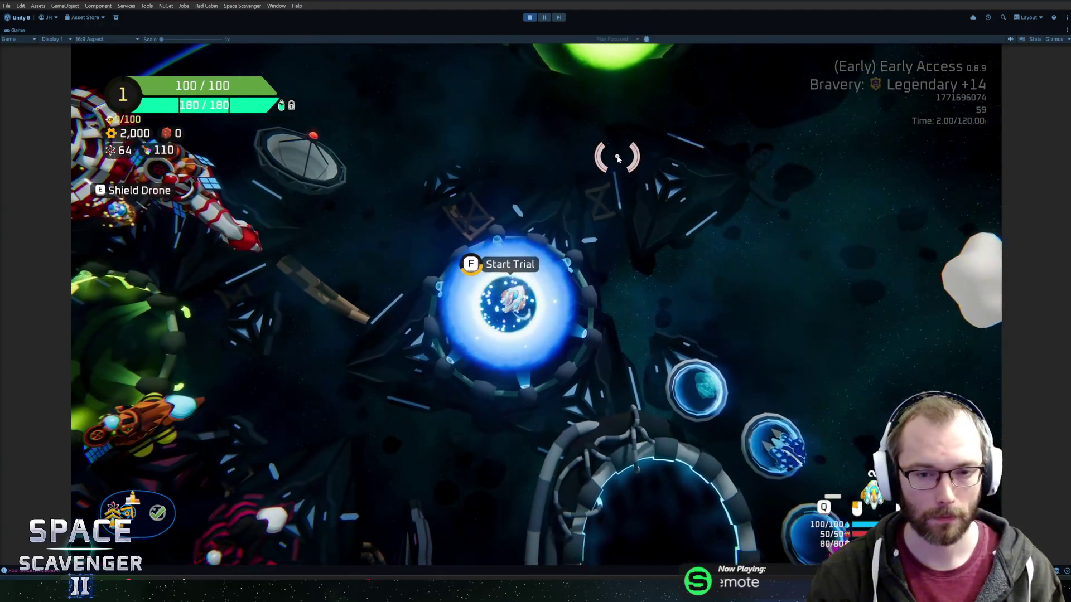
# In the trial's bravery menu, drop to Cautious +14 and raise it back to Legendary +14
pyautogui.press('f')
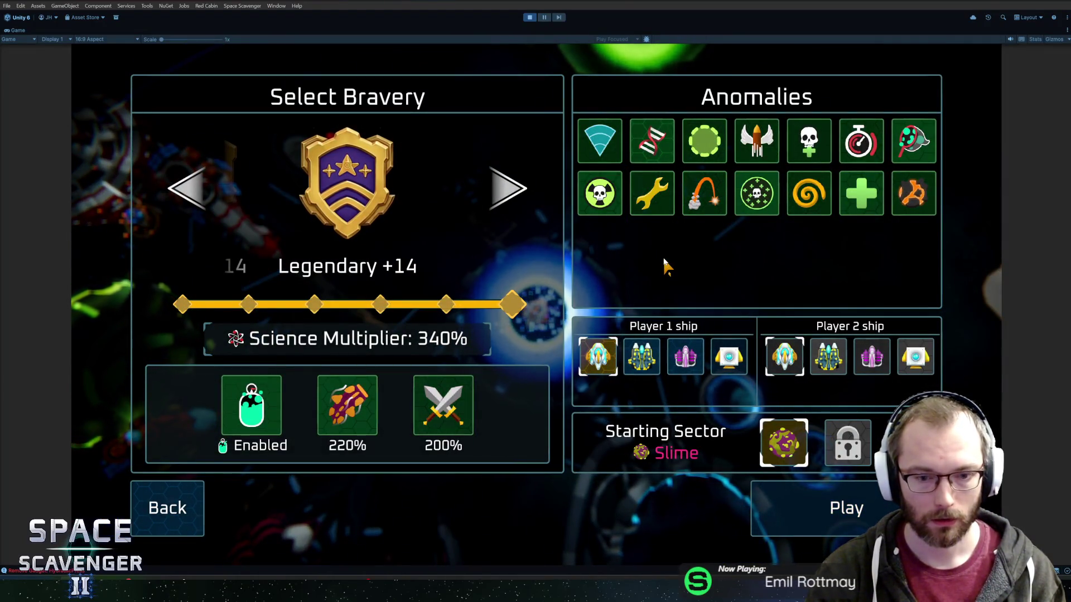
pyautogui.click(205, 202)
pyautogui.click(205, 202)
pyautogui.click(206, 202)
pyautogui.click(206, 202)
pyautogui.click(206, 202)
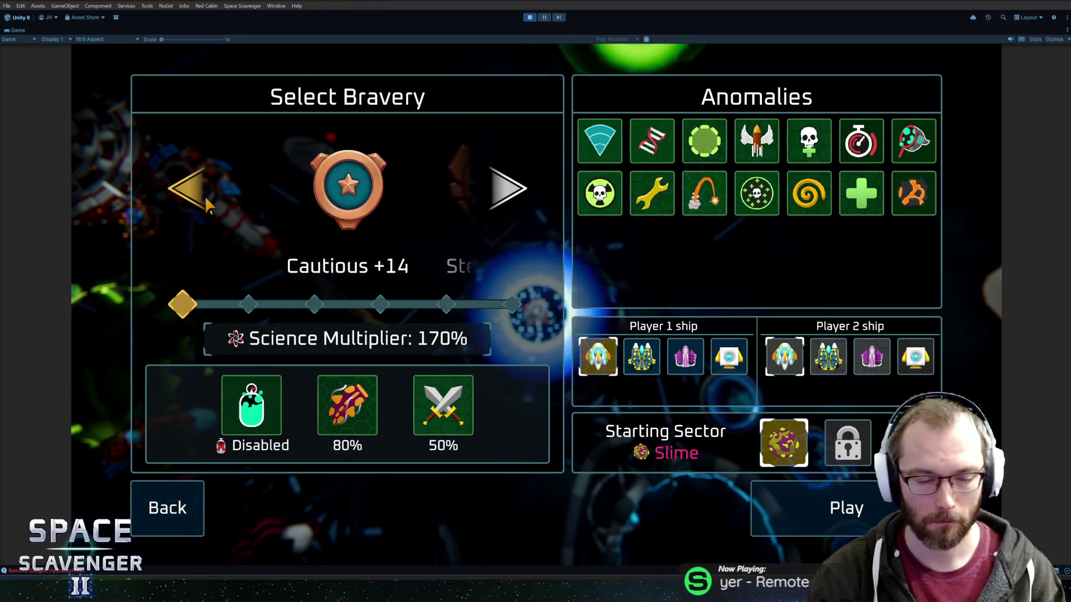
pyautogui.click(508, 188)
pyautogui.click(507, 188)
pyautogui.click(508, 189)
pyautogui.click(508, 189)
pyautogui.click(507, 189)
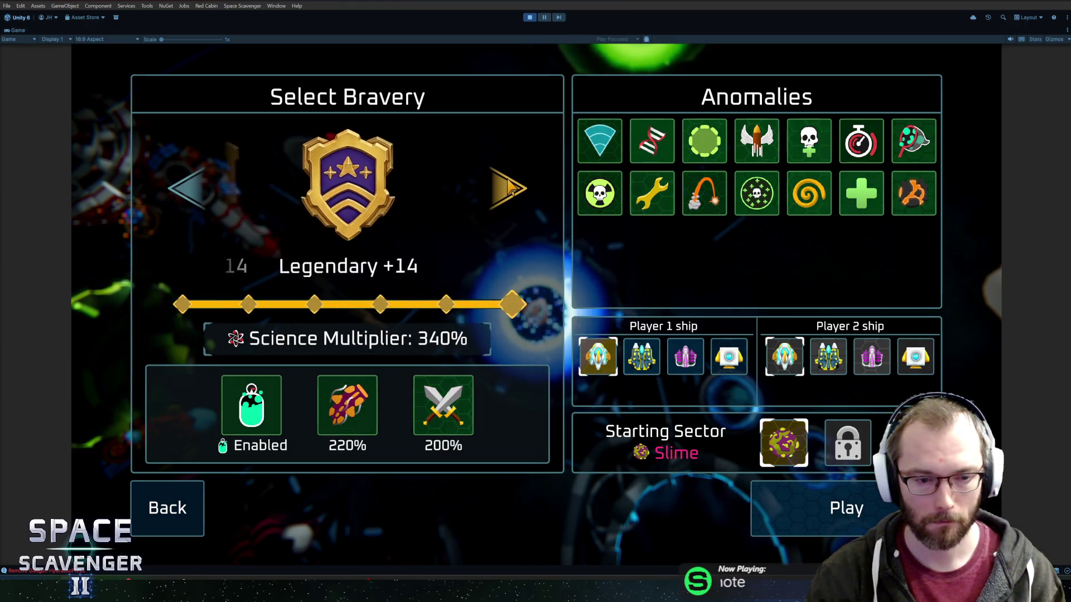
# Close the bravery menu, fly away from the trial portal, and stop Play mode
pyautogui.press('Return')
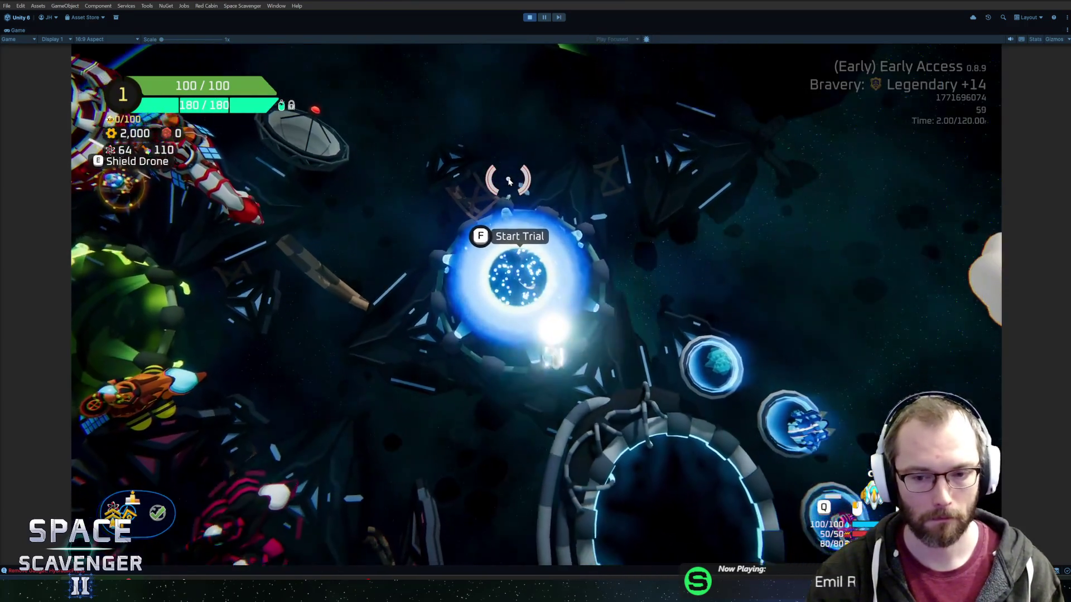
pyautogui.press('s')
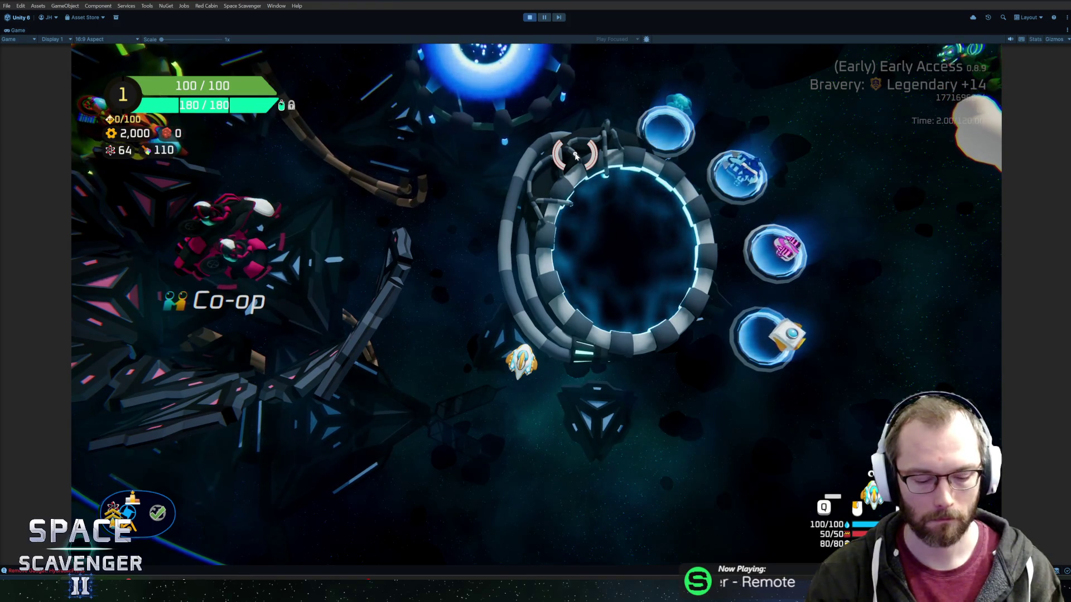
pyautogui.hotkey('ctrl', 'p')
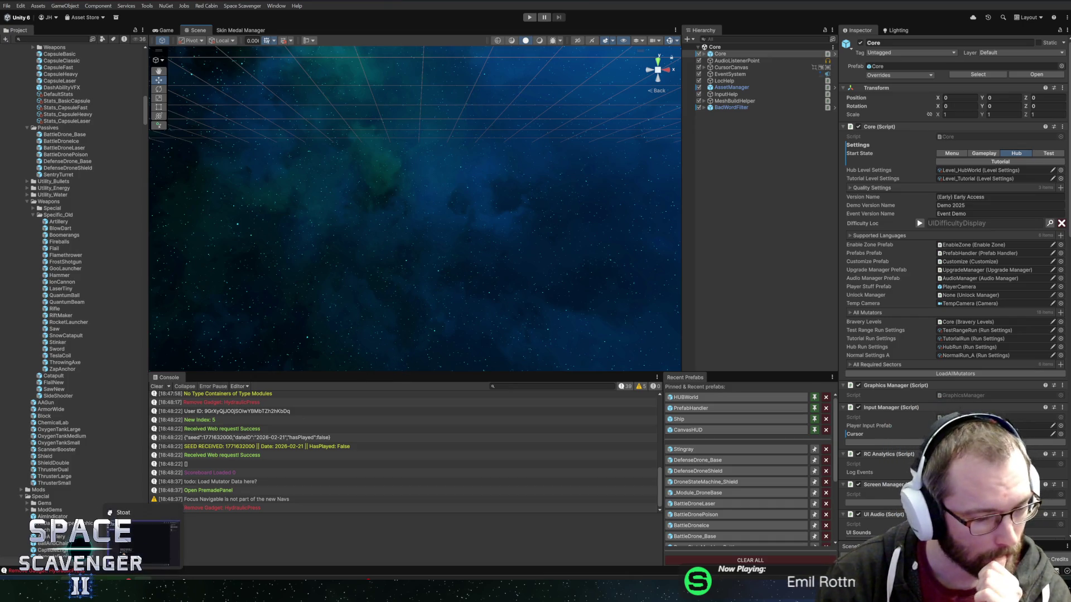
# Open DroneStateMachine_Shield in context from DefenseDroneShield and select its Shielding state
pyautogui.moveTo(179, 579)
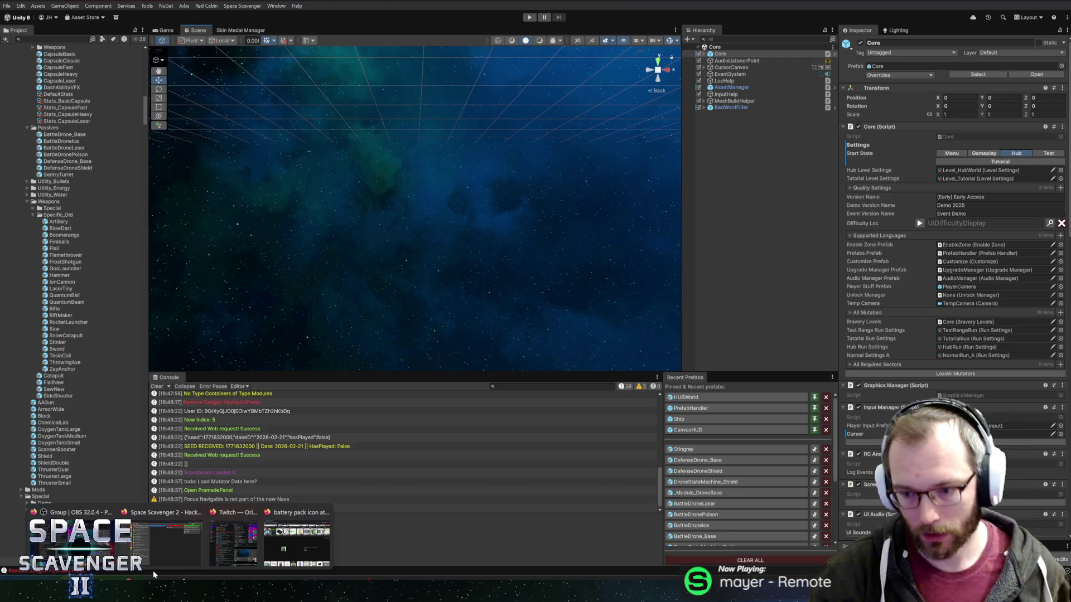
pyautogui.moveTo(142, 579)
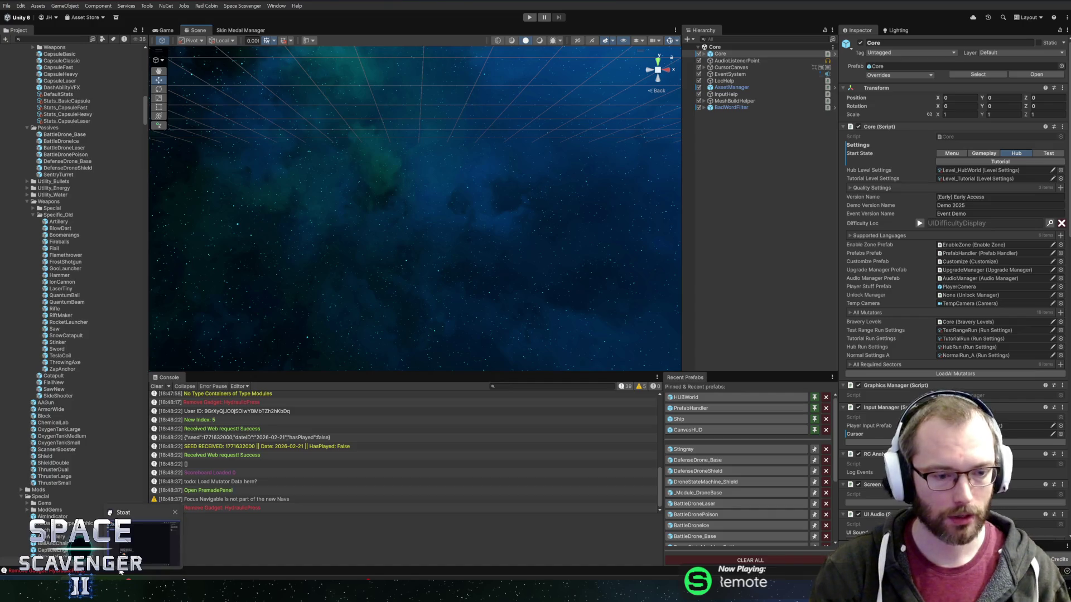
pyautogui.moveTo(106, 579)
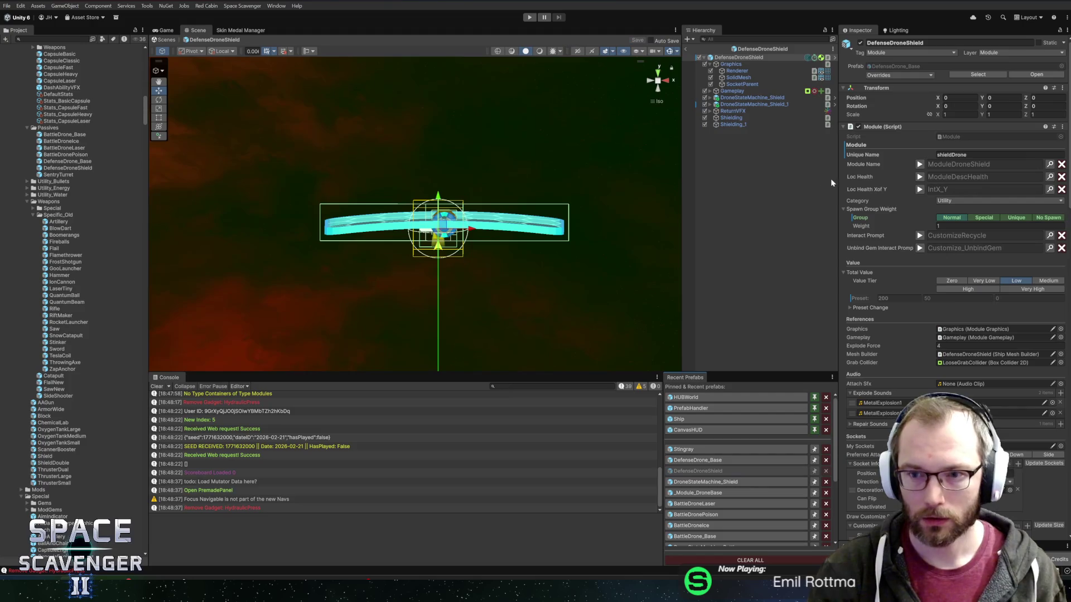
pyautogui.scroll(-2, 881, 312)
pyautogui.scroll(-15, 881, 324)
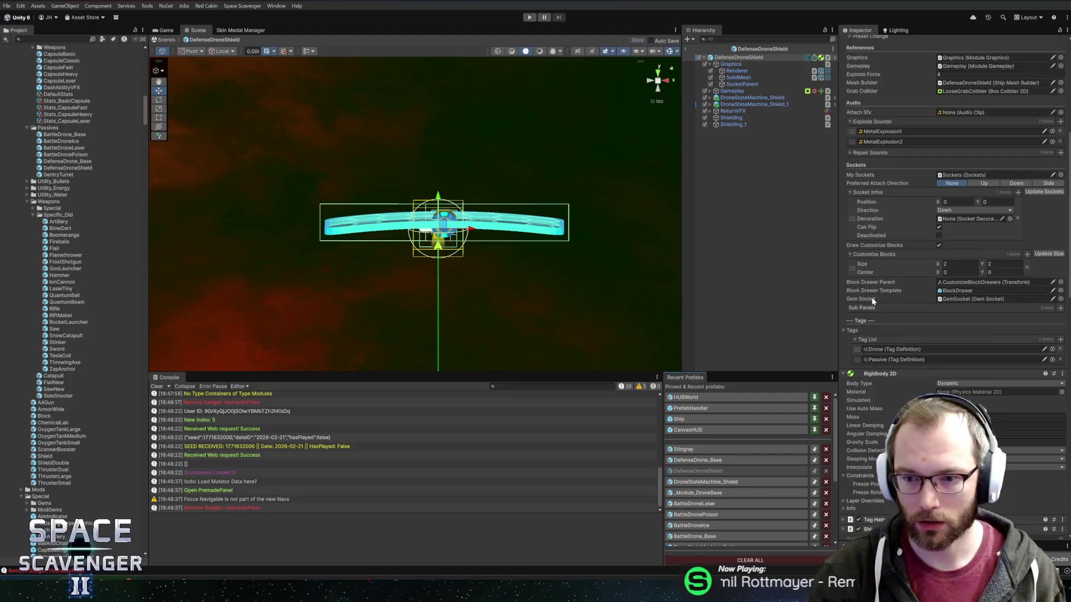
pyautogui.scroll(-2, 972, 318)
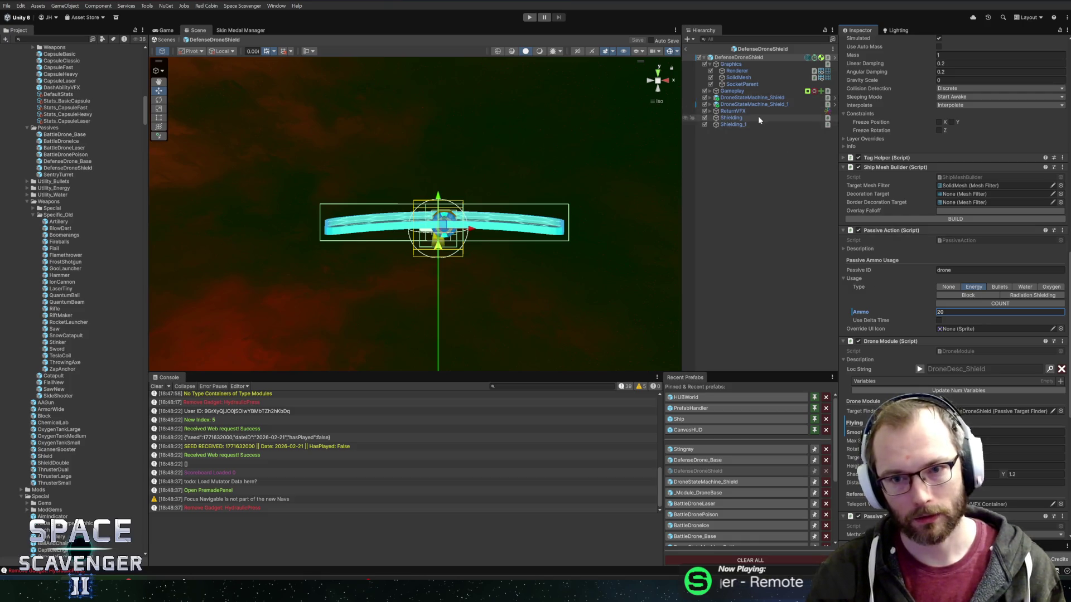
pyautogui.click(731, 118)
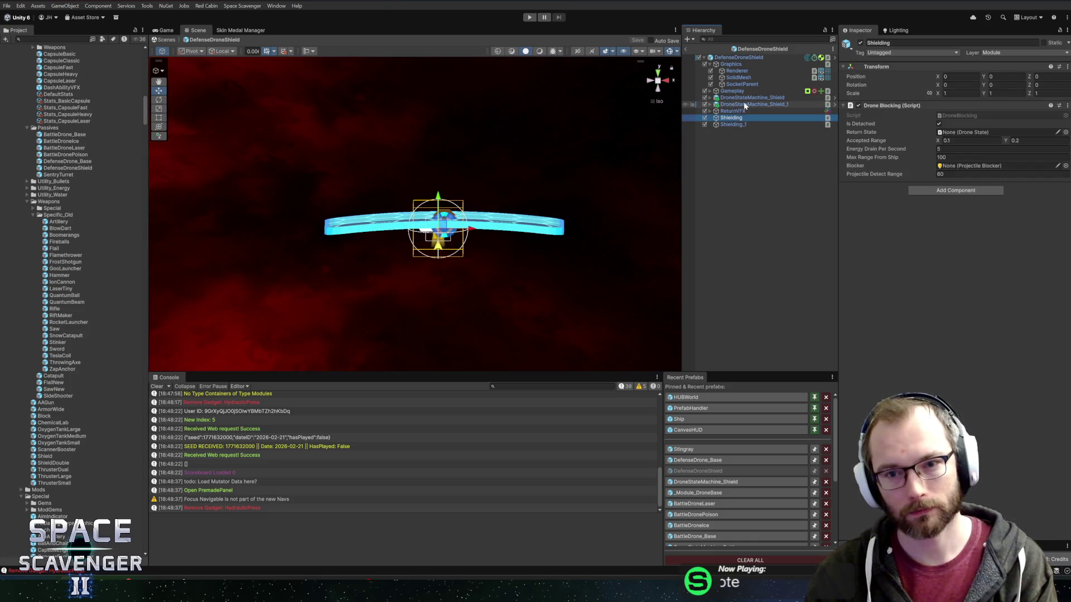
pyautogui.click(835, 99)
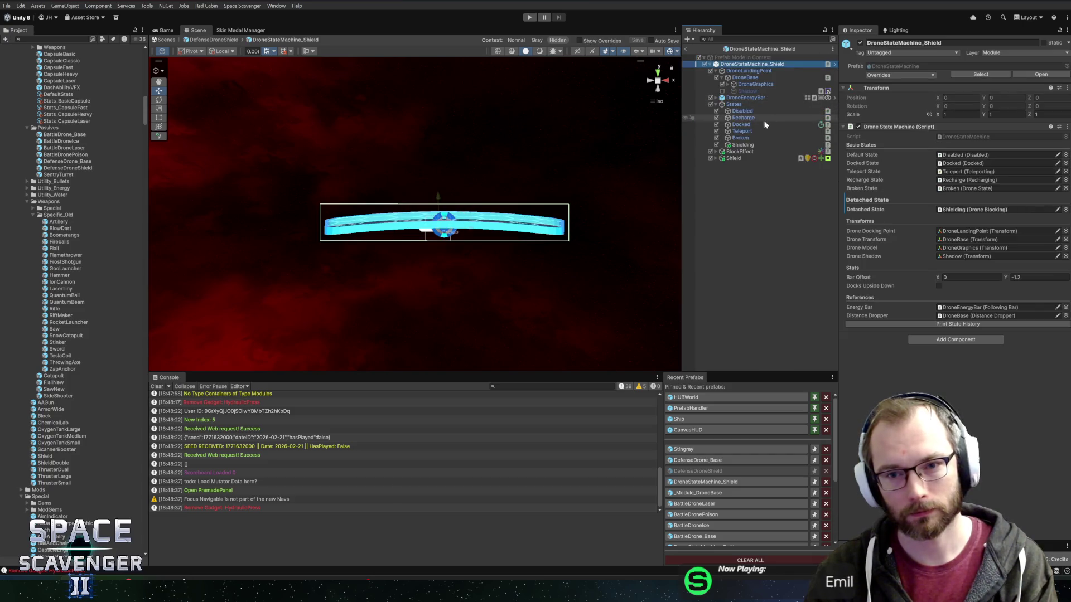
pyautogui.click(743, 145)
# Open the Drone Blocking component's script in the code editor at the projectileDetectRange field
pyautogui.rightClick(912, 108)
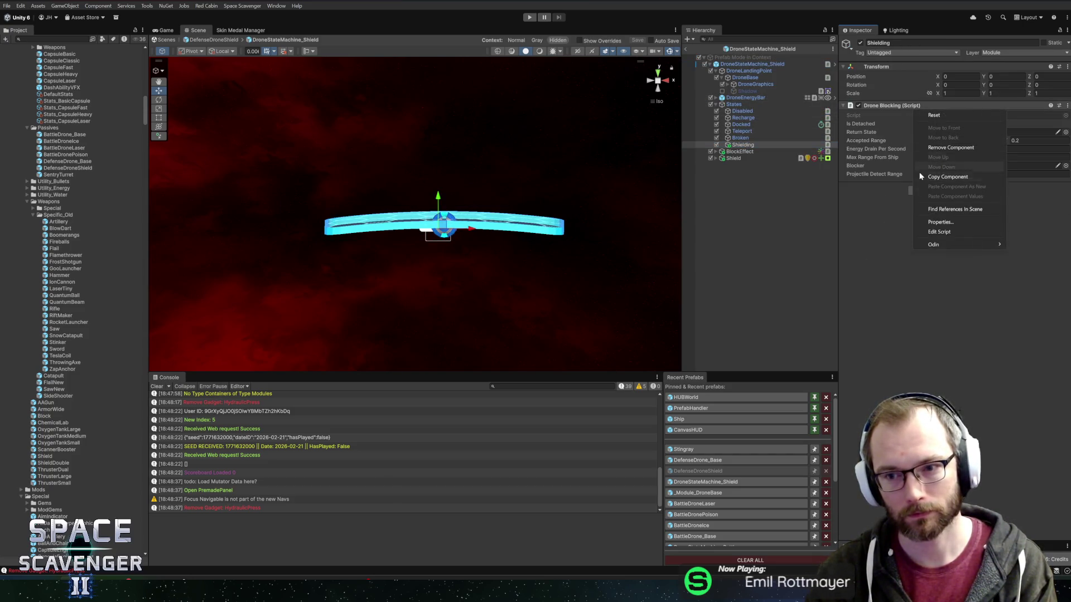
pyautogui.click(936, 236)
pyautogui.click(513, 267)
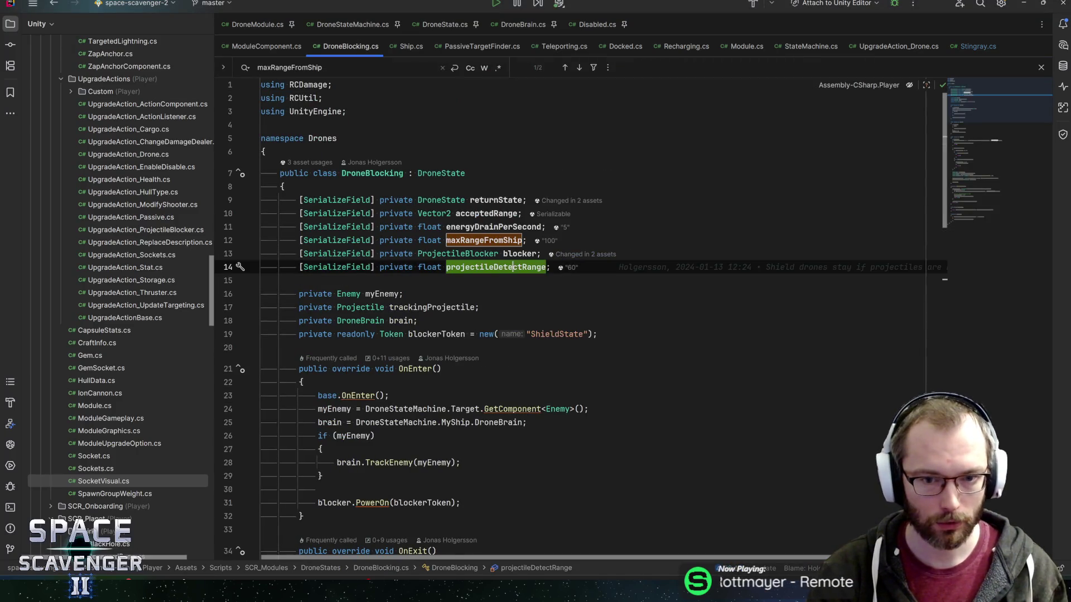
# Duplicate the projectileDetectRange field as a new shieldRotationSpeed field and save the script
pyautogui.hotkey('ctrl', 'd')
pyautogui.hotkey('ctrl', 'w')
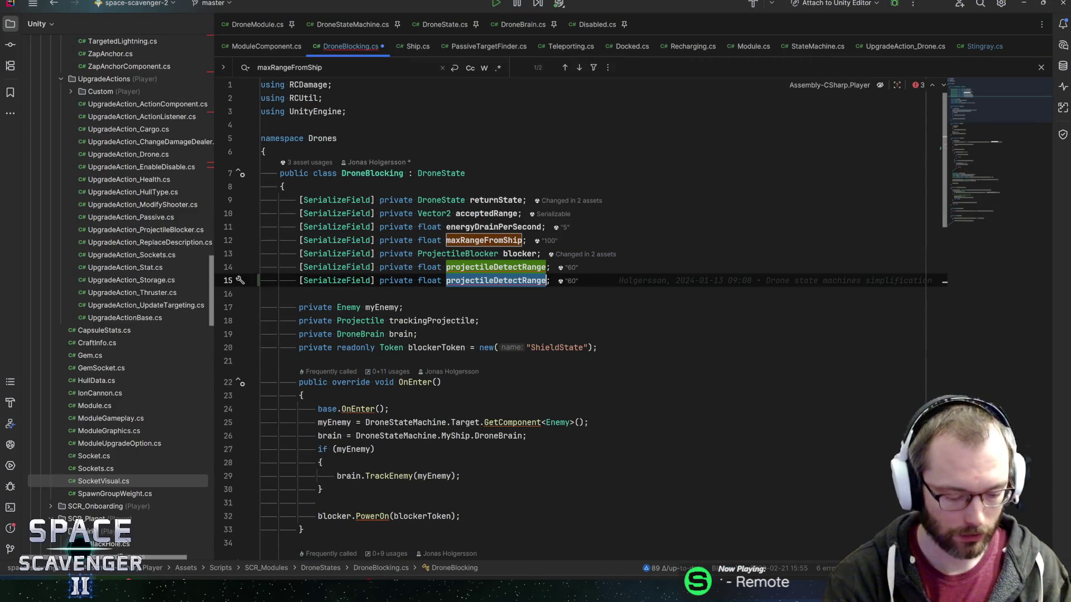
pyautogui.write('shieldRotatio')
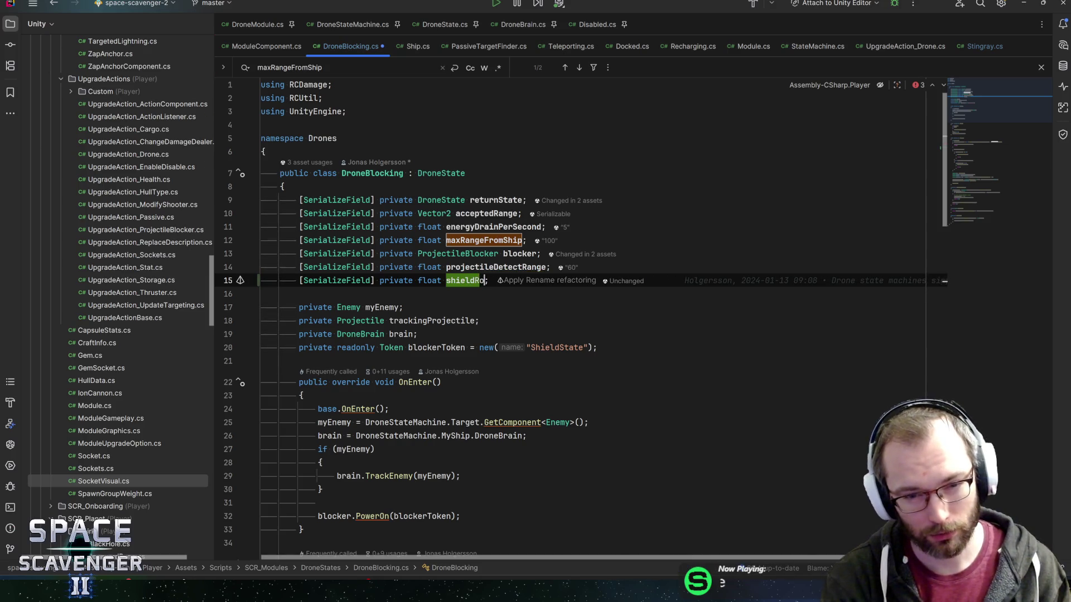
pyautogui.write('nSpeed')
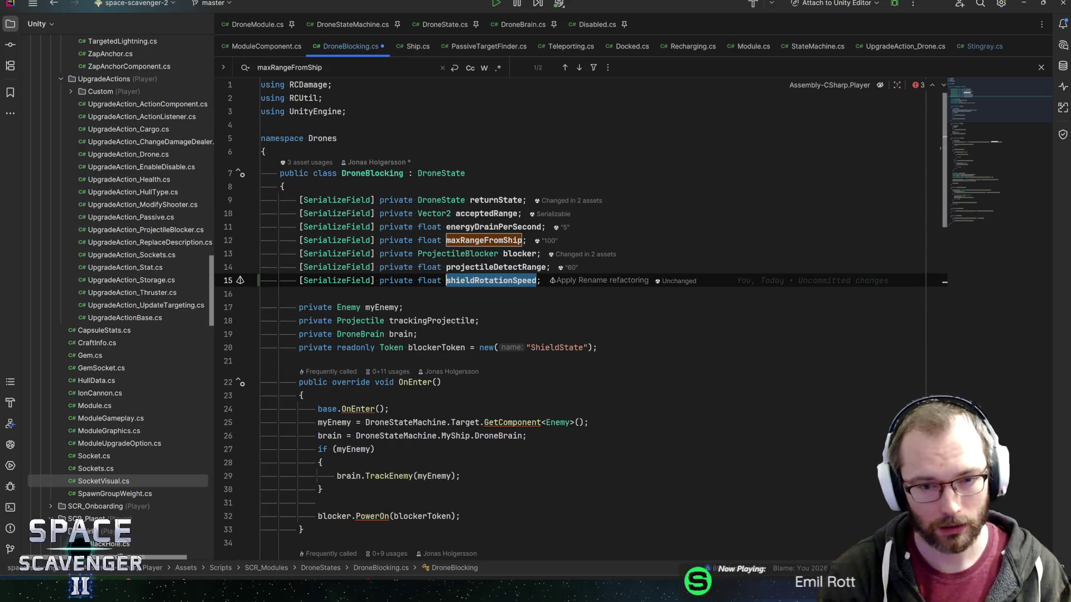
pyautogui.press('End')
pyautogui.hotkey('ctrl', 's')
# Start a private Quaternion field on a new line below, then undo the unfinished line
pyautogui.scroll(-5, 591, 318)
pyautogui.scroll(5, 591, 318)
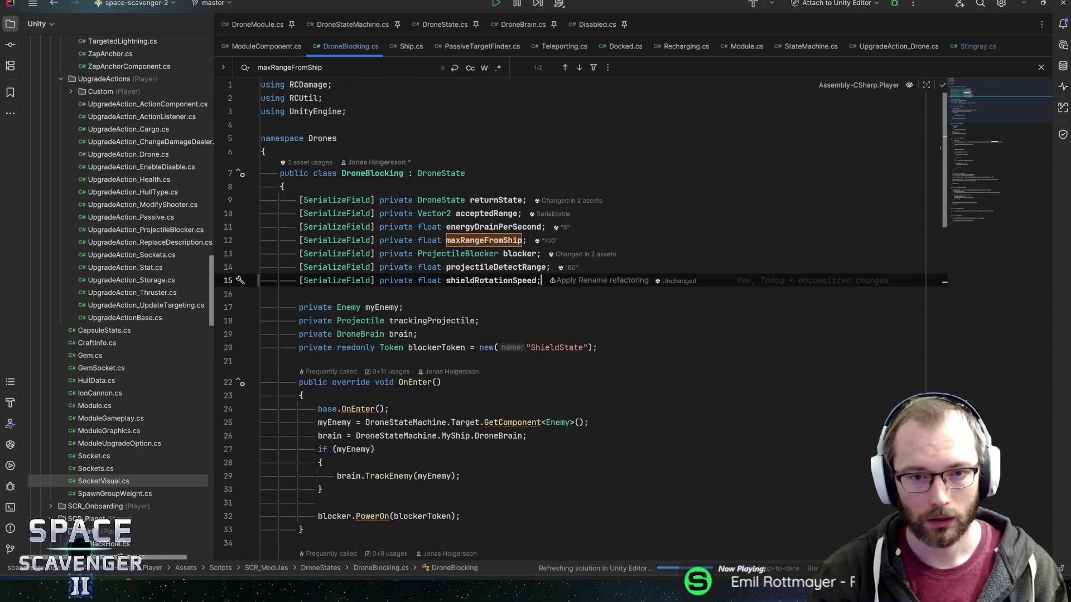
pyautogui.press('Down')
pyautogui.press('Return')
pyautogui.write('private ')
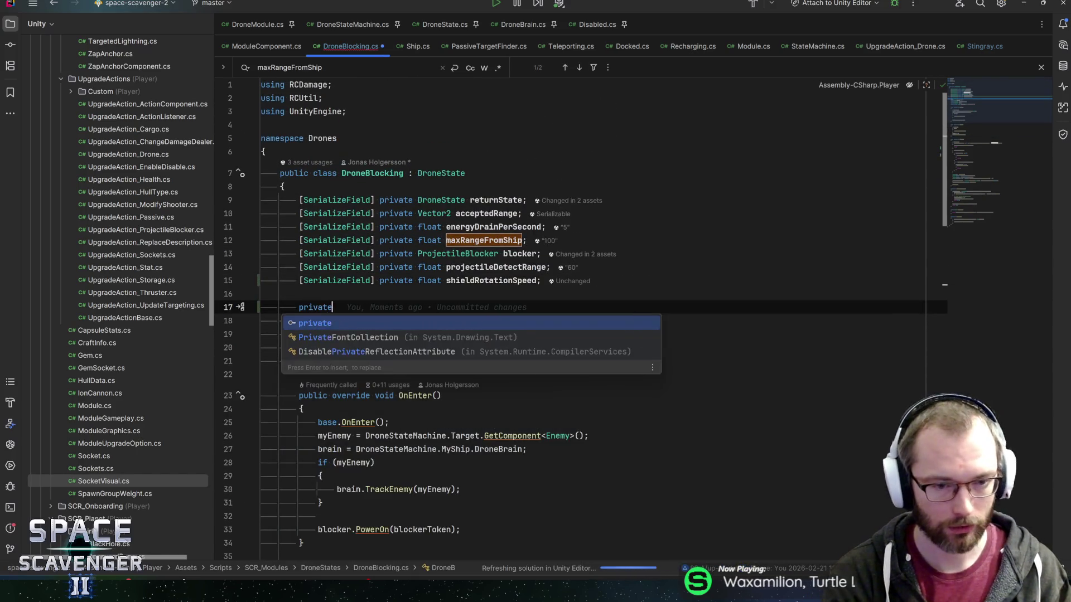
pyautogui.write('Quan')
pyautogui.write('ter')
pyautogui.press('Return')
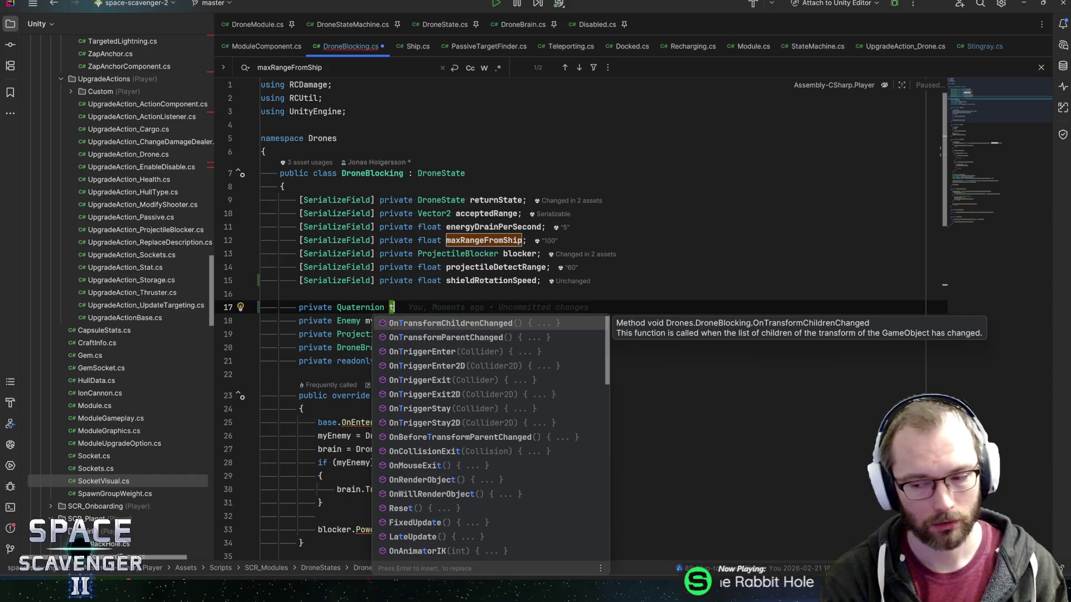
pyautogui.hotkey('ctrl', 'z')
# Begin a Quaternion targetRot declaration above the blocker rotation assignment in OnUpdate
pyautogui.scroll(-13, 580, 312)
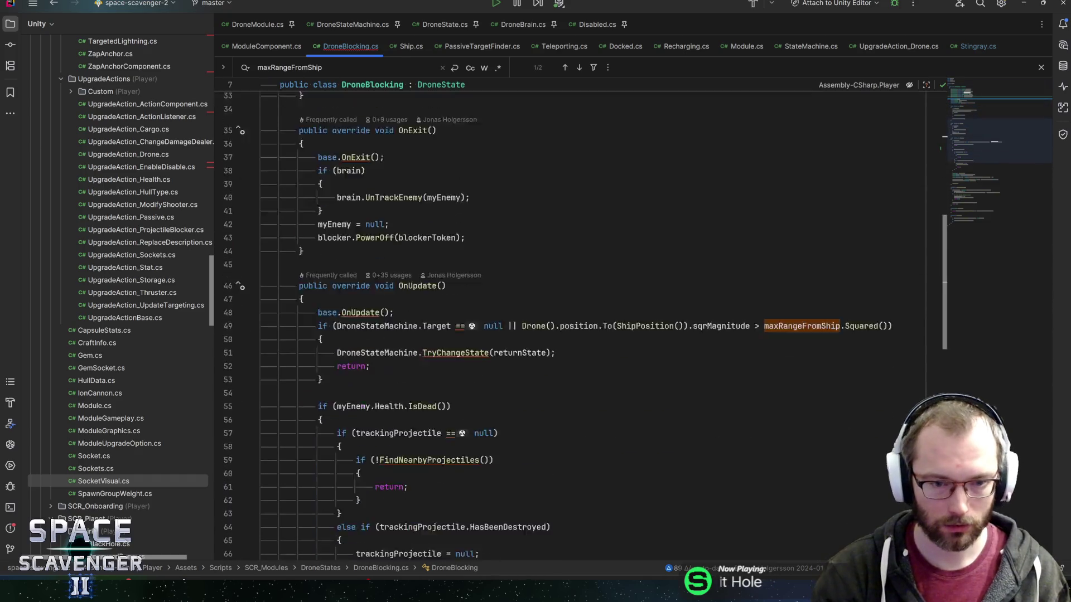
pyautogui.scroll(-7, 581, 335)
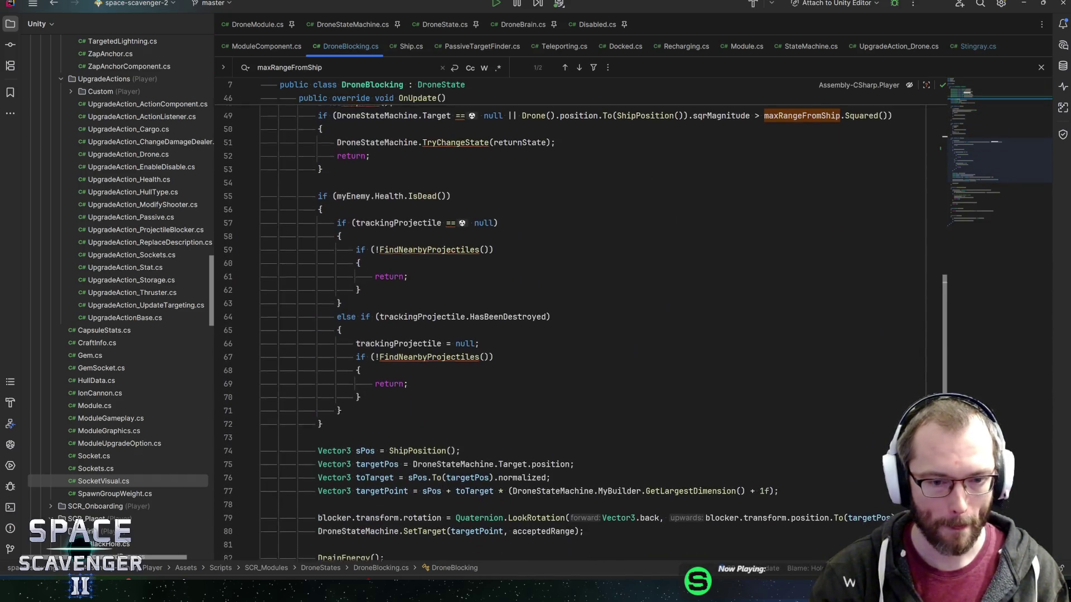
pyautogui.click(450, 357)
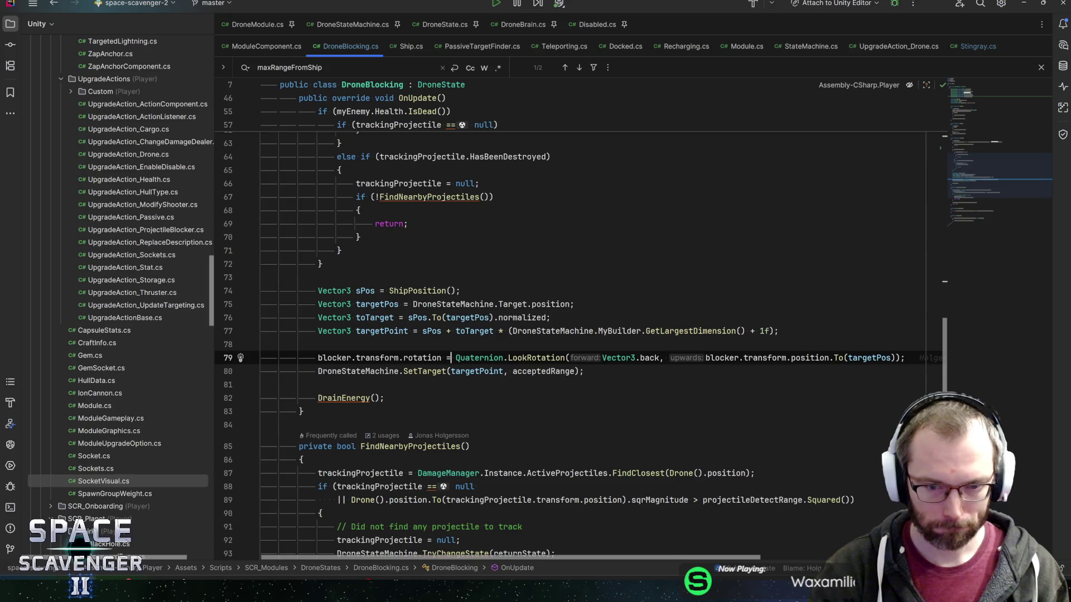
pyautogui.click(482, 349)
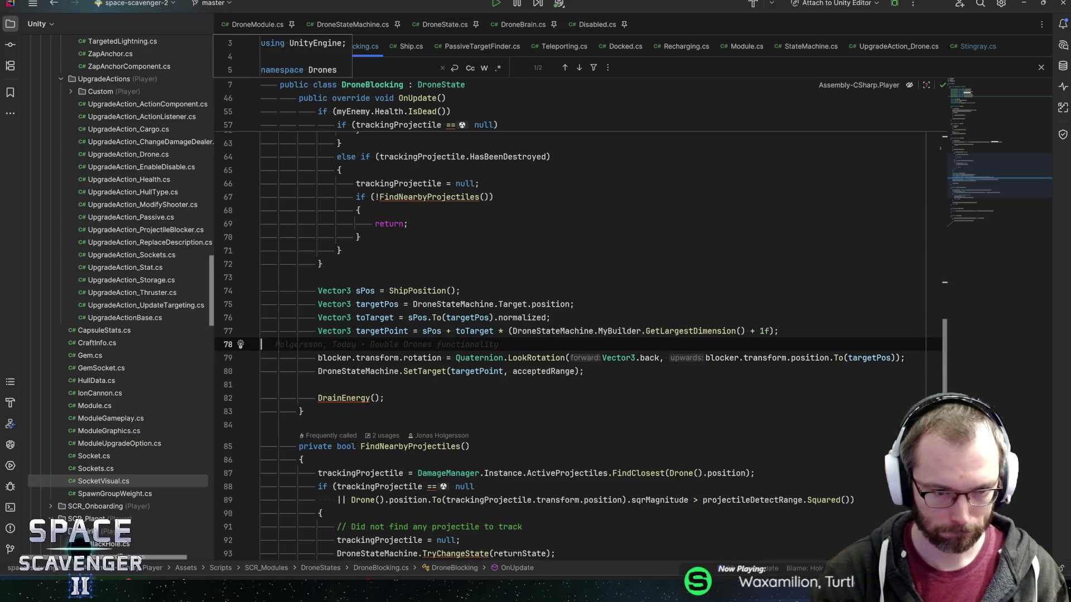
pyautogui.press('Return')
pyautogui.write('Quat')
pyautogui.press('Return')
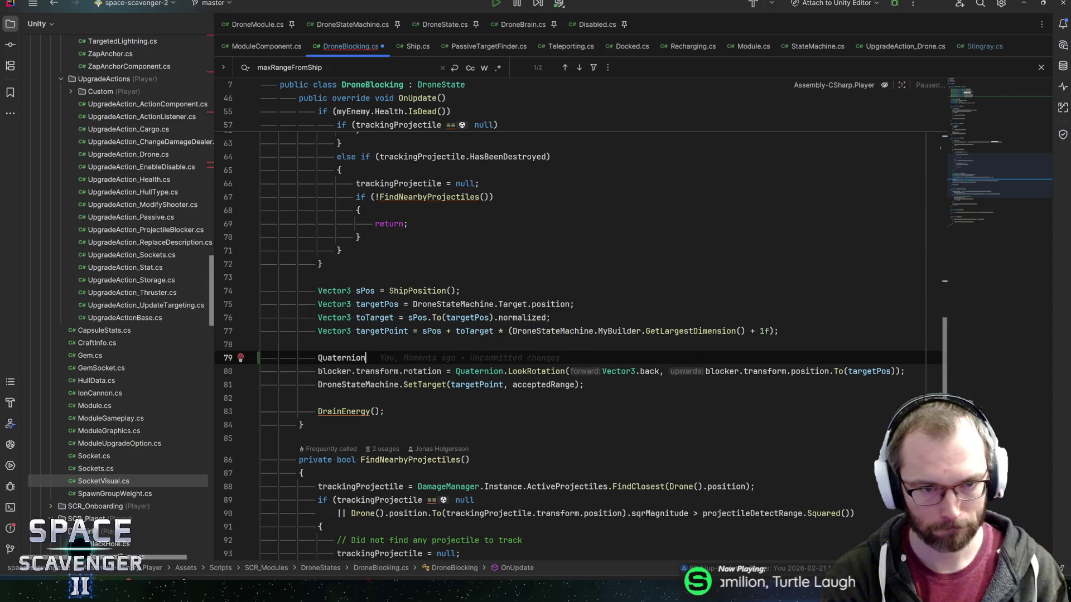
pyautogui.write('=')
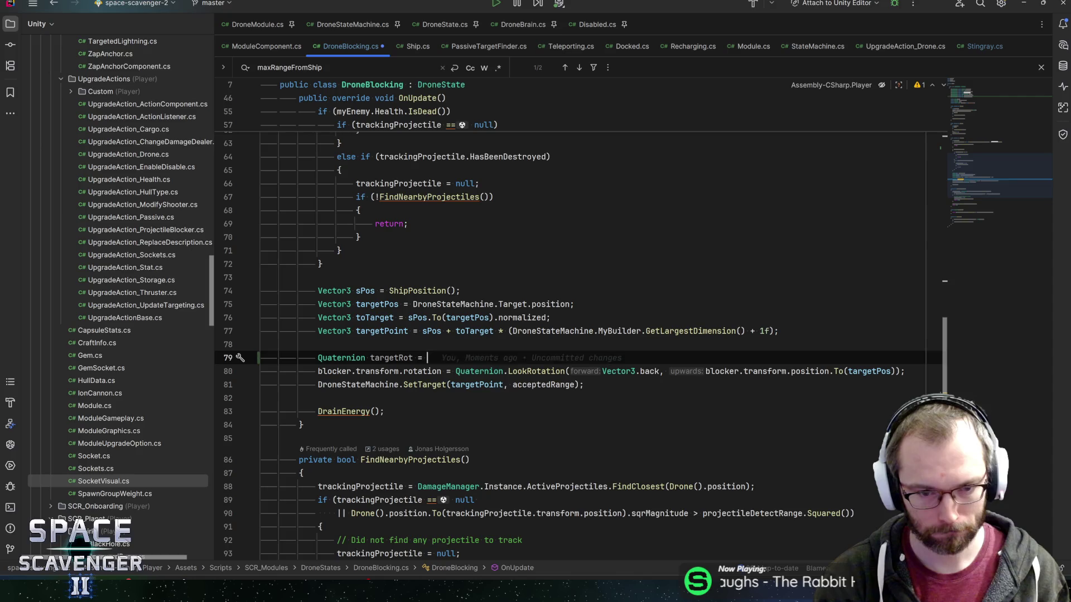
pyautogui.press('Tab')
pyautogui.hotkey('ctrl', 'z')
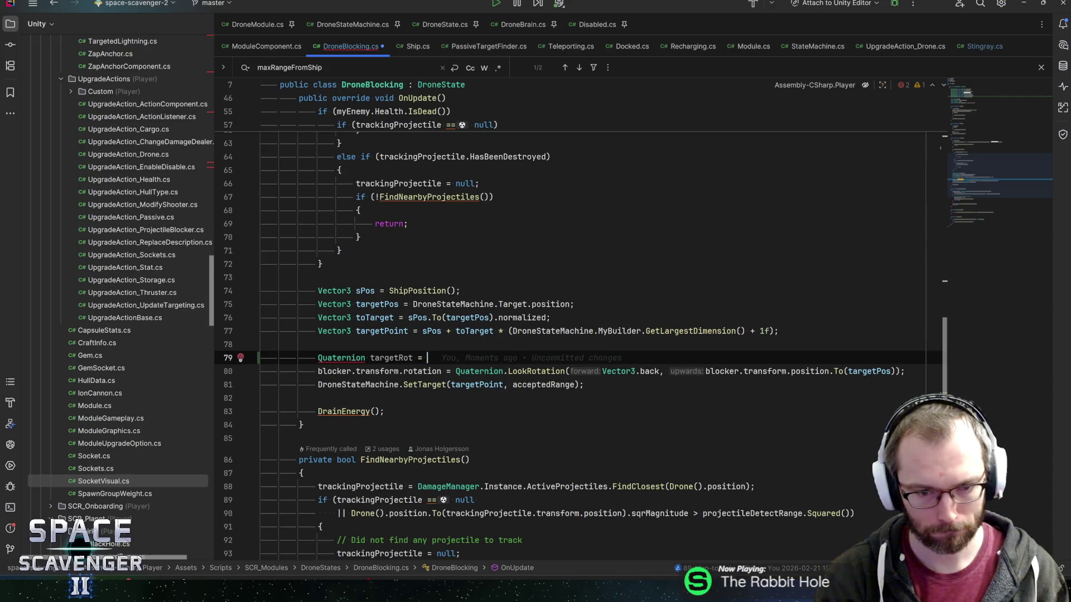
# Move the LookRotation expression out of the rotation assignment into targetRot's value
pyautogui.click(441, 371)
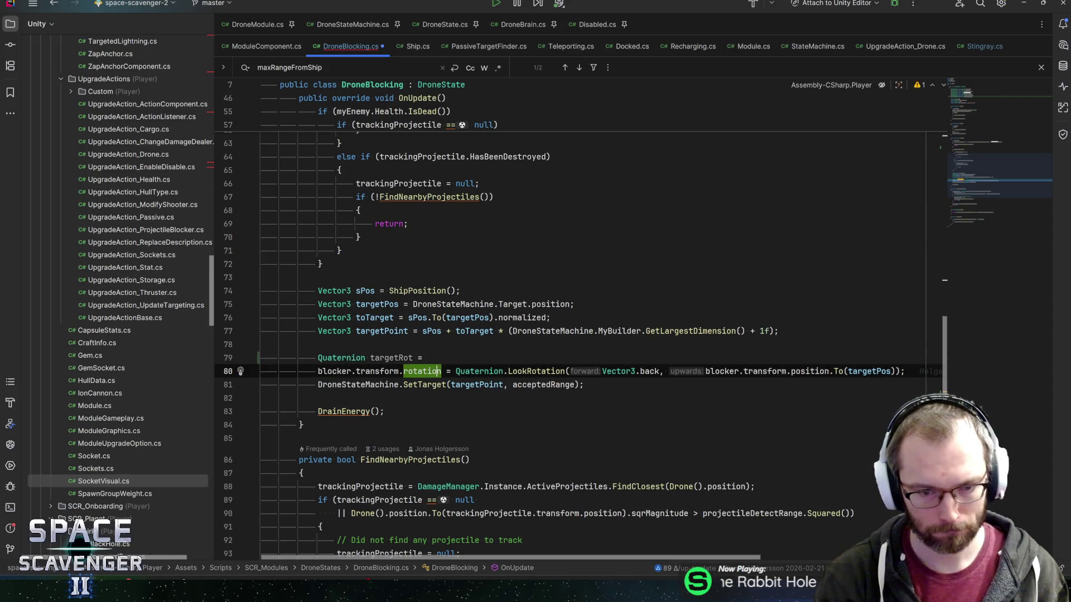
pyautogui.click(456, 371)
pyautogui.hotkey('shift', 'End')
pyautogui.hotkey('ctrl', 'x')
pyautogui.press('Up')
pyautogui.press('End')
pyautogui.hotkey('ctrl', 'v')
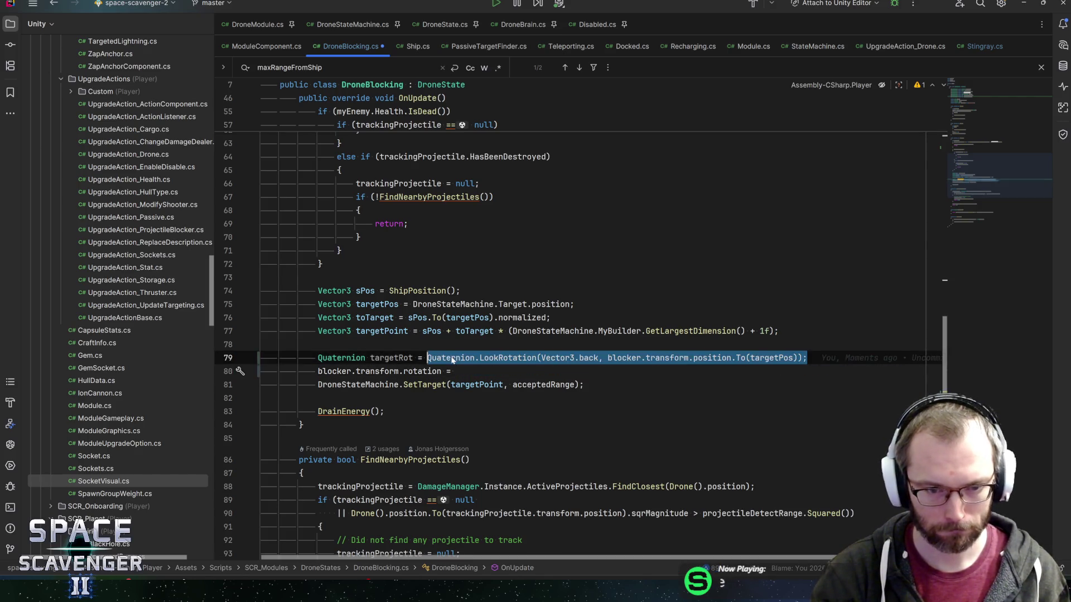
pyautogui.press('Down')
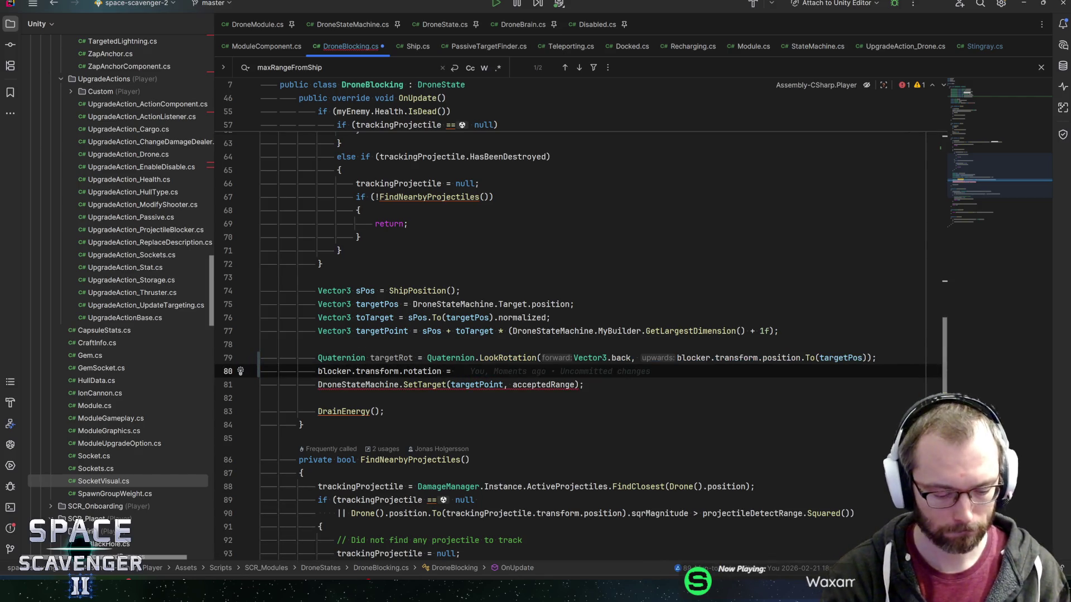
# Assign rotation = Quaternion.Lerp(blocker.transform.rotation, targetRot, shieldRotationSpeed * Time.deltaTime)
pyautogui.write('Quaternion.Lerp(')
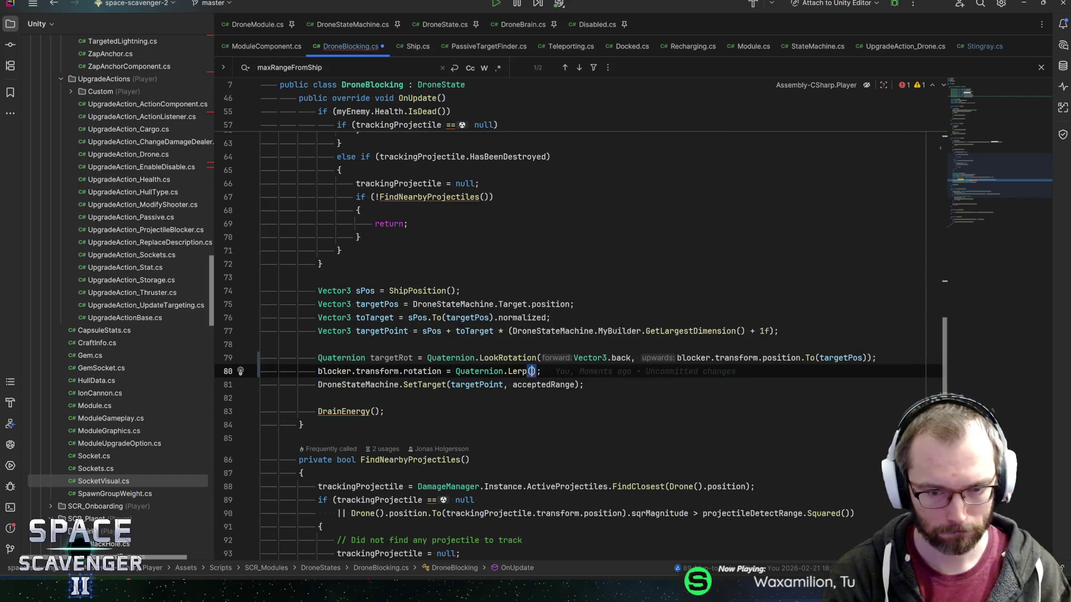
pyautogui.write('blocker.tr')
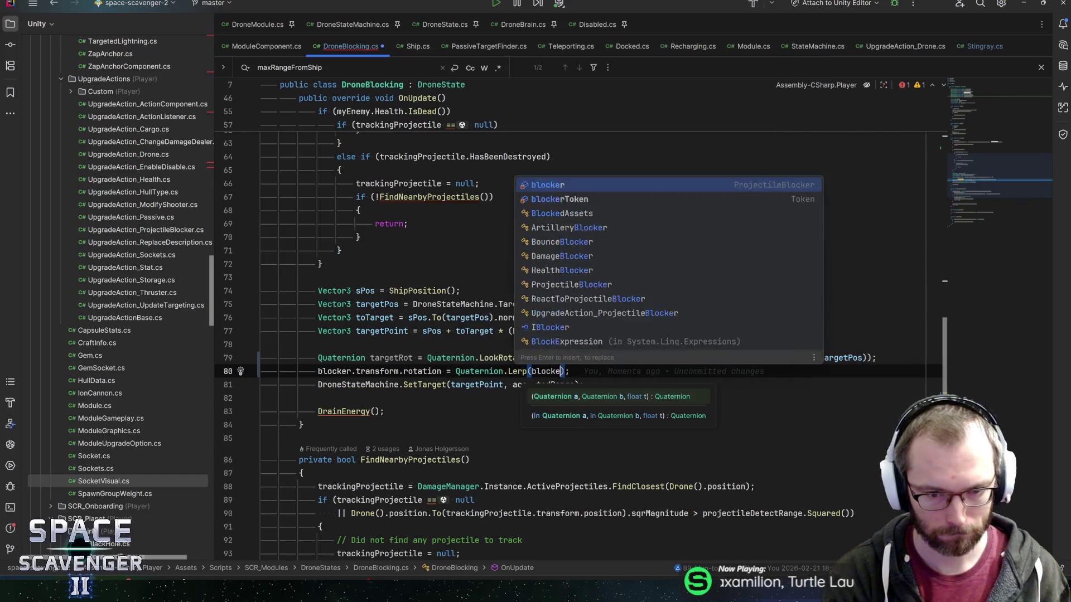
pyautogui.press('Return')
pyautogui.write('.rotatio')
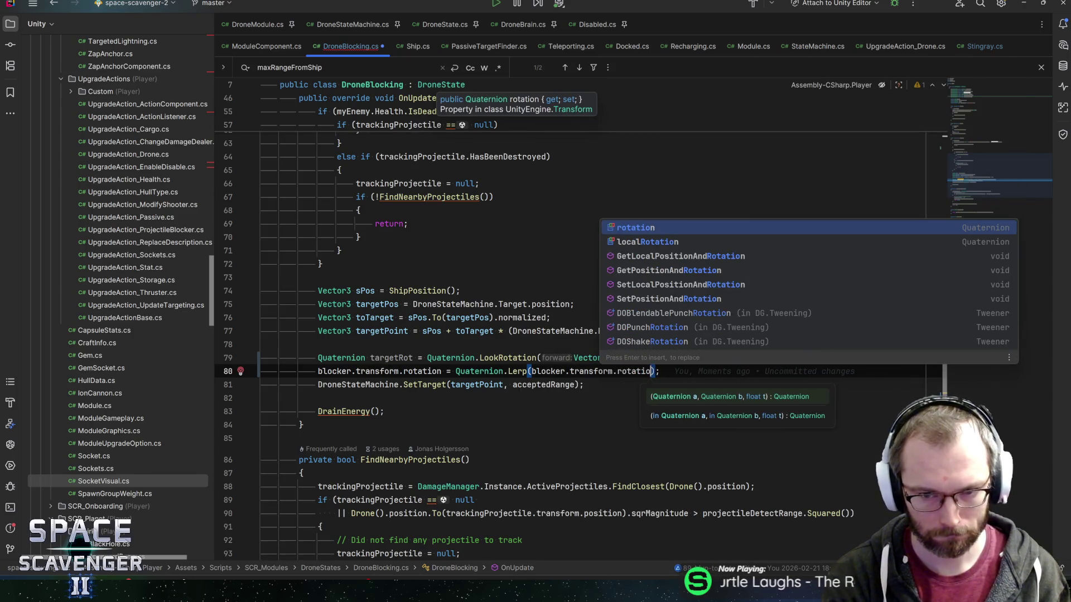
pyautogui.press('Return')
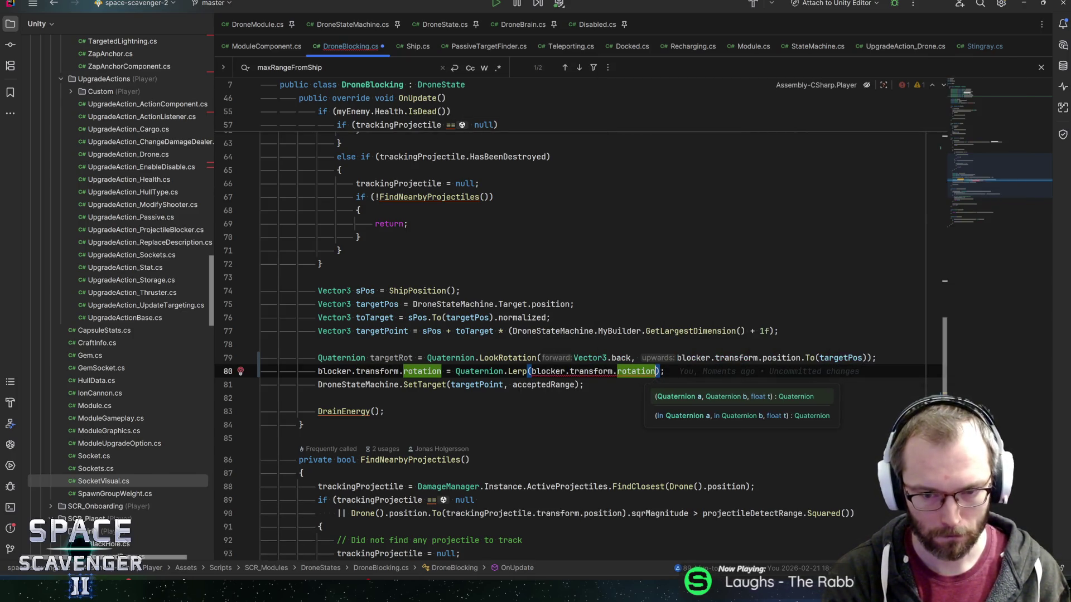
pyautogui.write(', tar')
pyautogui.press('Return')
pyautogui.write(', shieldRotationSpeed * Time.d')
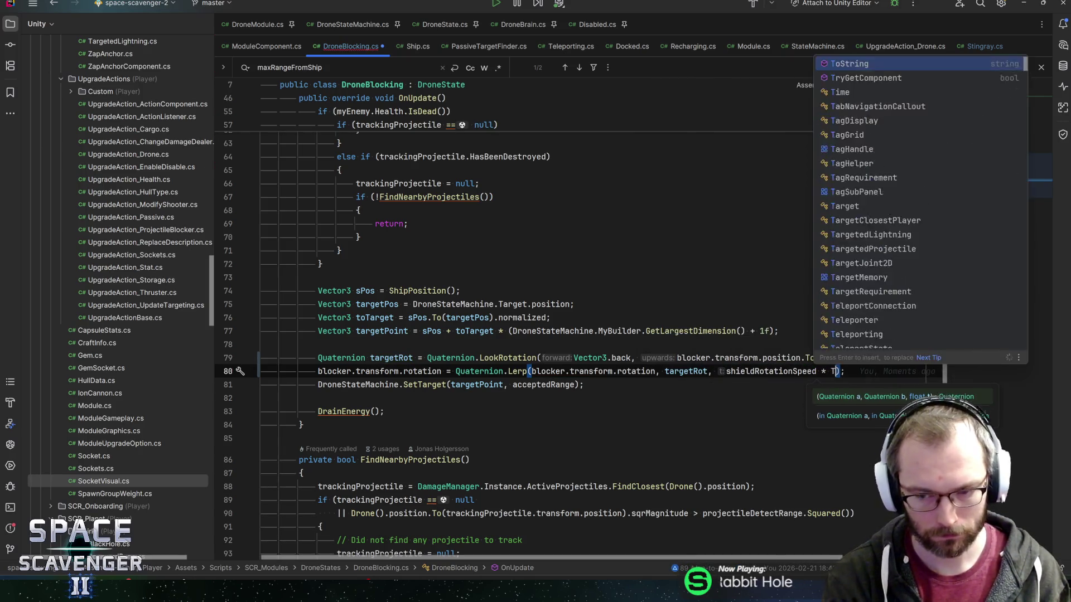
pyautogui.write('e')
pyautogui.press('Return')
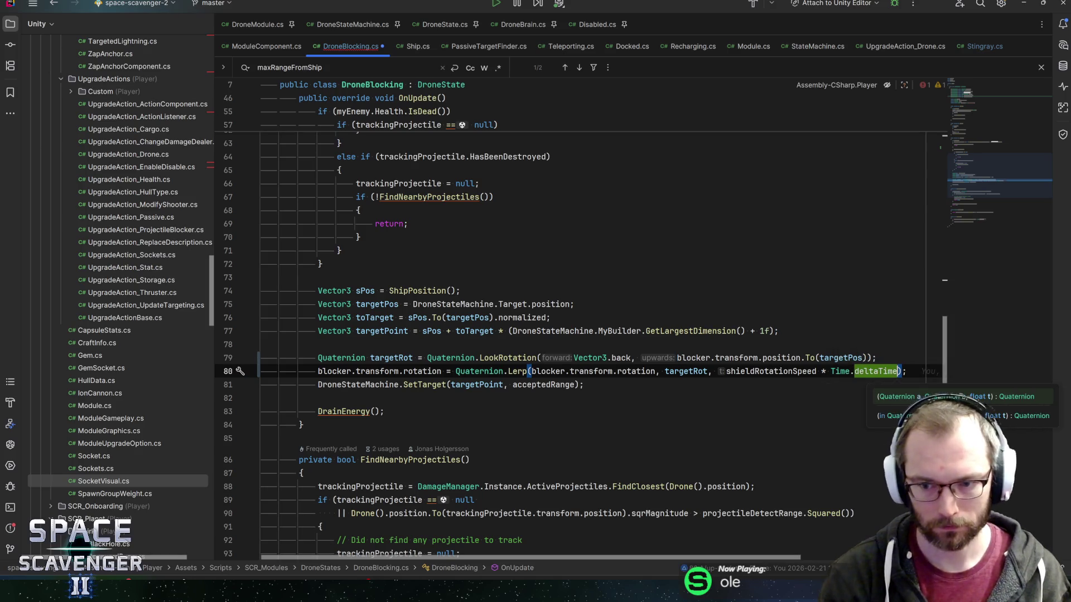
# Save DroneBlocking.cs, check the targetRot usage, and return to Unity
pyautogui.hotkey('ctrl', 's')
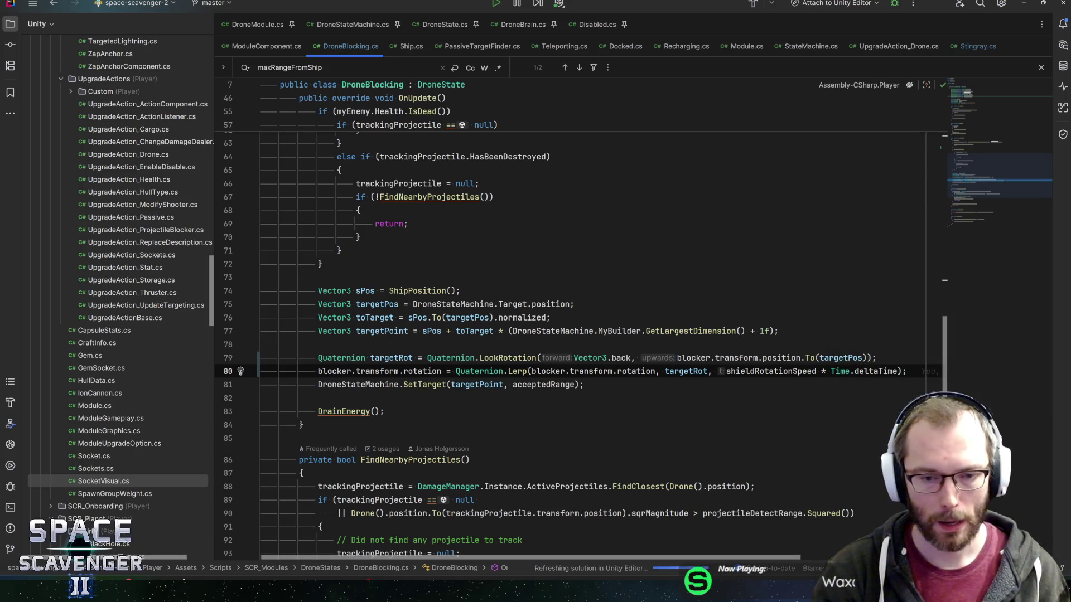
pyautogui.click(388, 357)
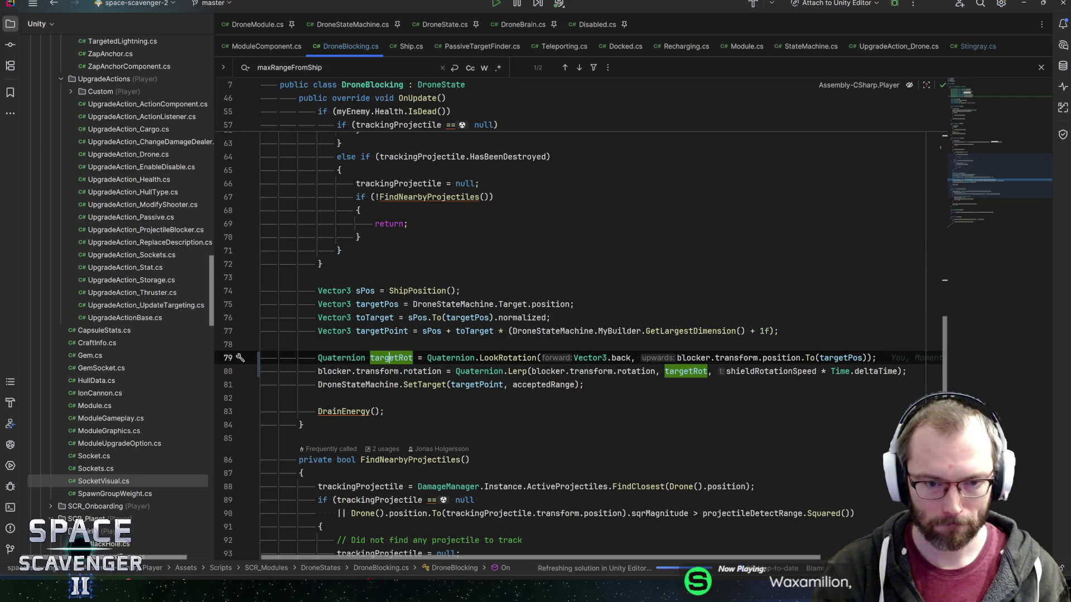
pyautogui.hotkey('alt', 'Tab')
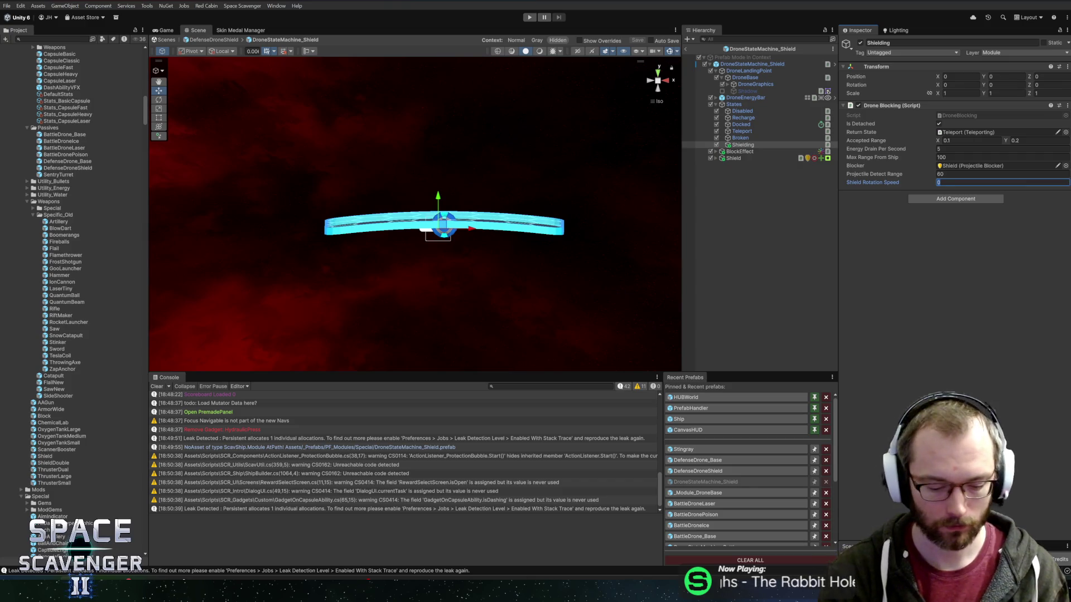
pyautogui.write('10')
# Save the prefab with Shield Rotation Speed 10, return to DefenseDroneShield, and enter Play, exiting Prefab Mode
pyautogui.hotkey('ctrl', 's')
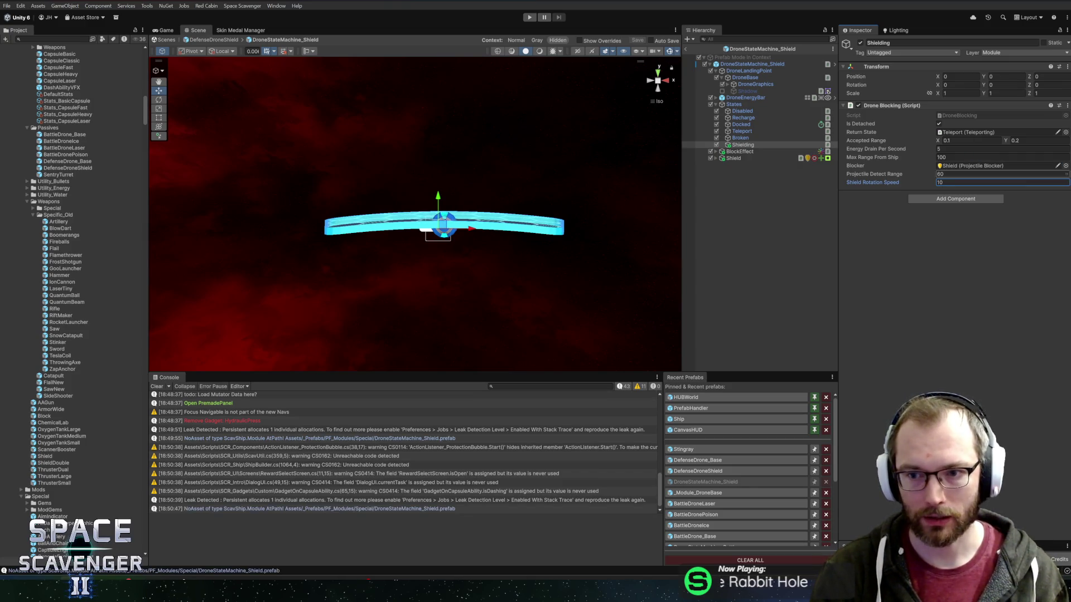
pyautogui.click(687, 47)
pyautogui.hotkey('ctrl', 'p')
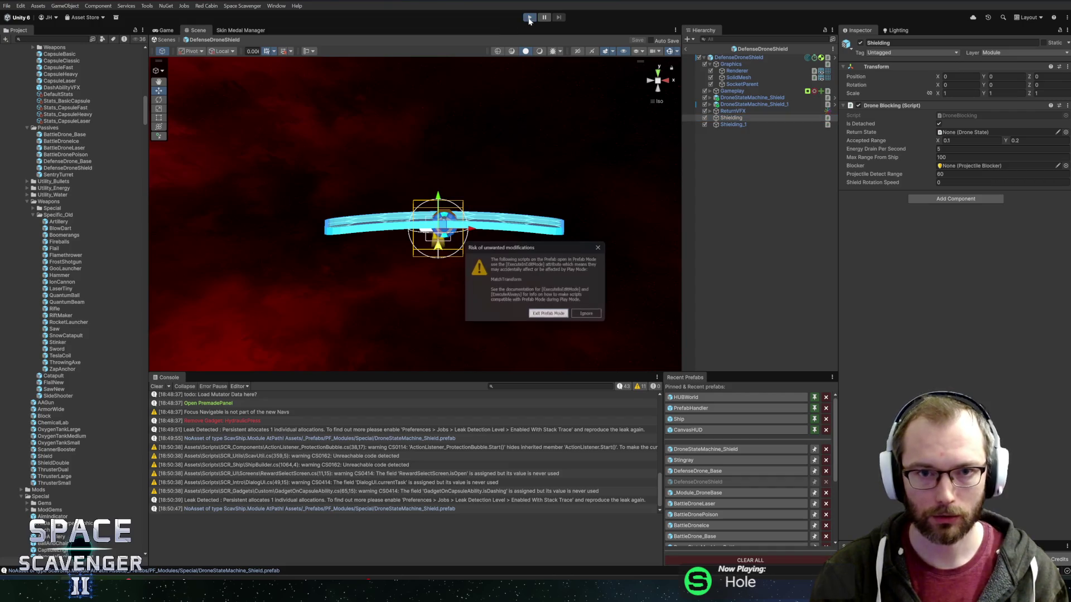
pyautogui.click(550, 316)
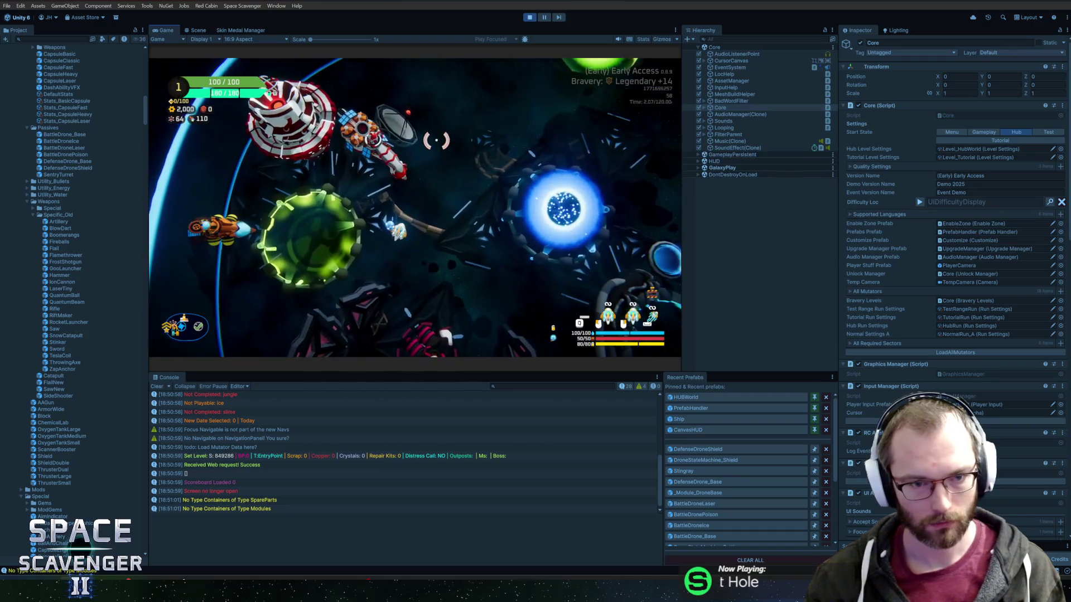
# Fly to the Shield Drone module, attach it to the ship, and try 'spawn s' in the in-game console
pyautogui.press('w')
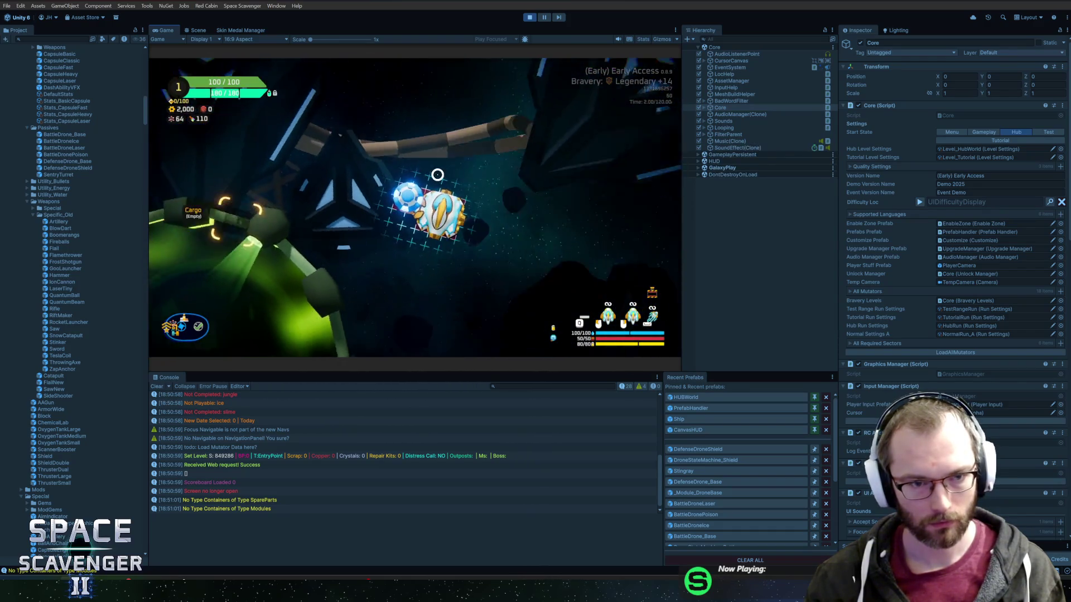
pyautogui.moveTo(406, 201)
pyautogui.mouseDown()
pyautogui.moveTo(298, 239)
pyautogui.moveTo(428, 181)
pyautogui.mouseUp()
pyautogui.press('`')
pyautogui.write('spawn s')
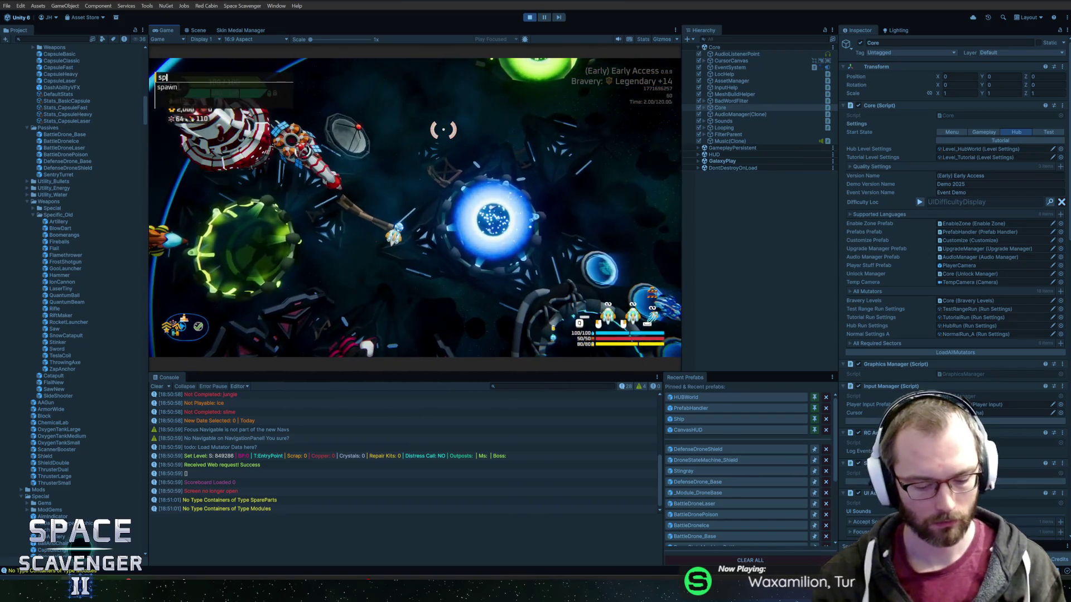
pyautogui.press('Escape')
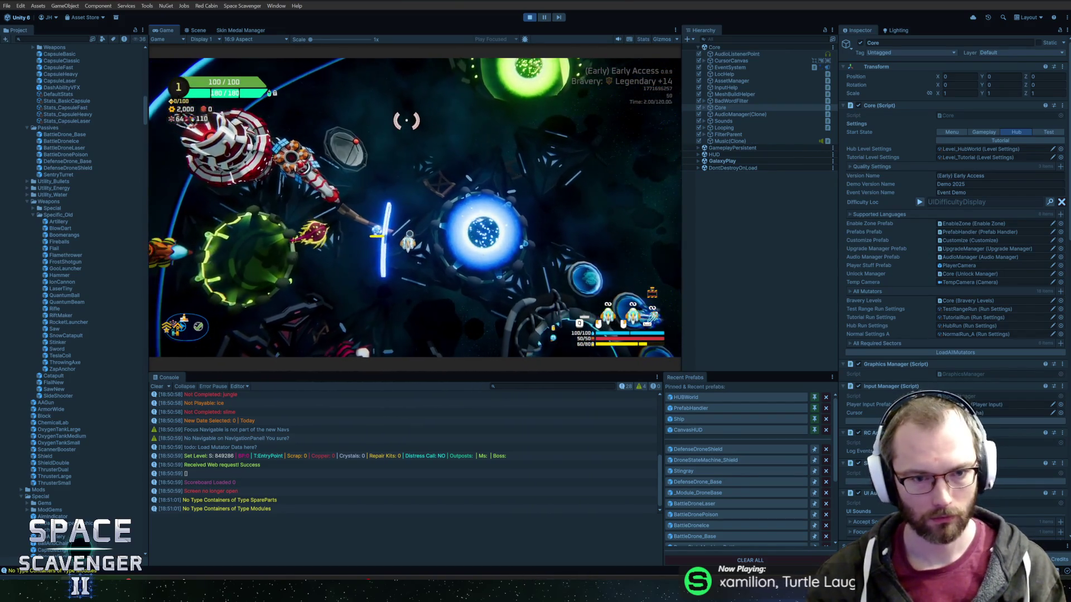
# Fly around the NPCs and portals testing the rotating shield, then stop Play mode
pyautogui.press('a')
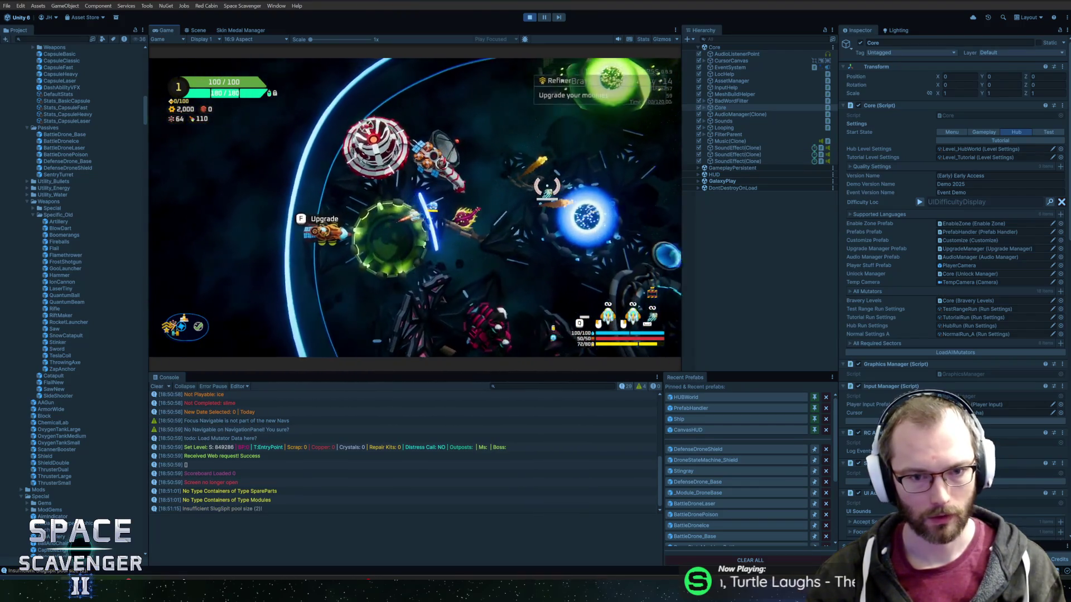
pyautogui.press('d')
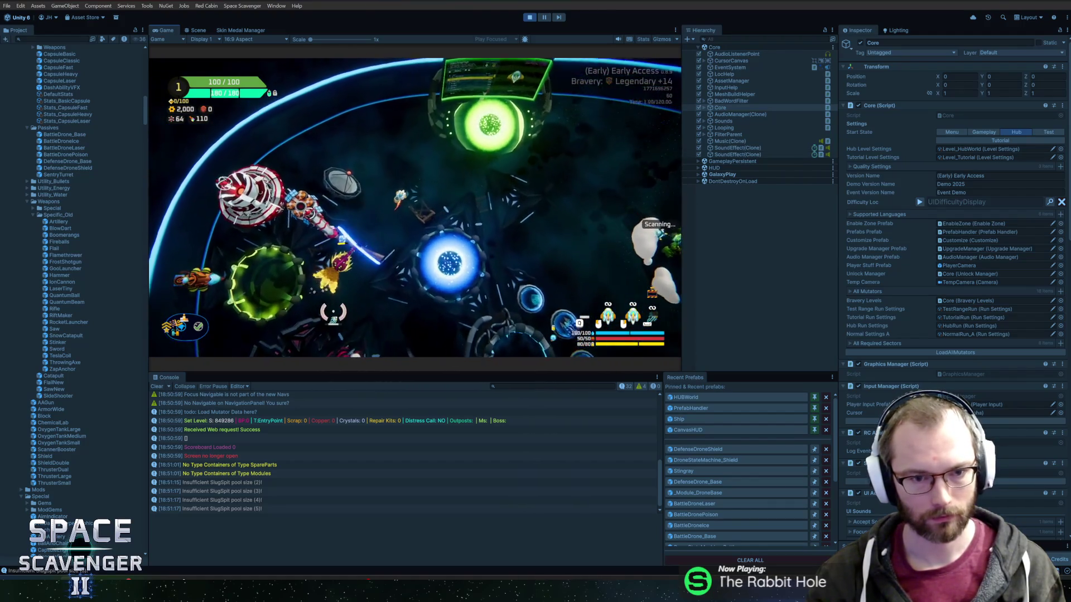
pyautogui.press('s')
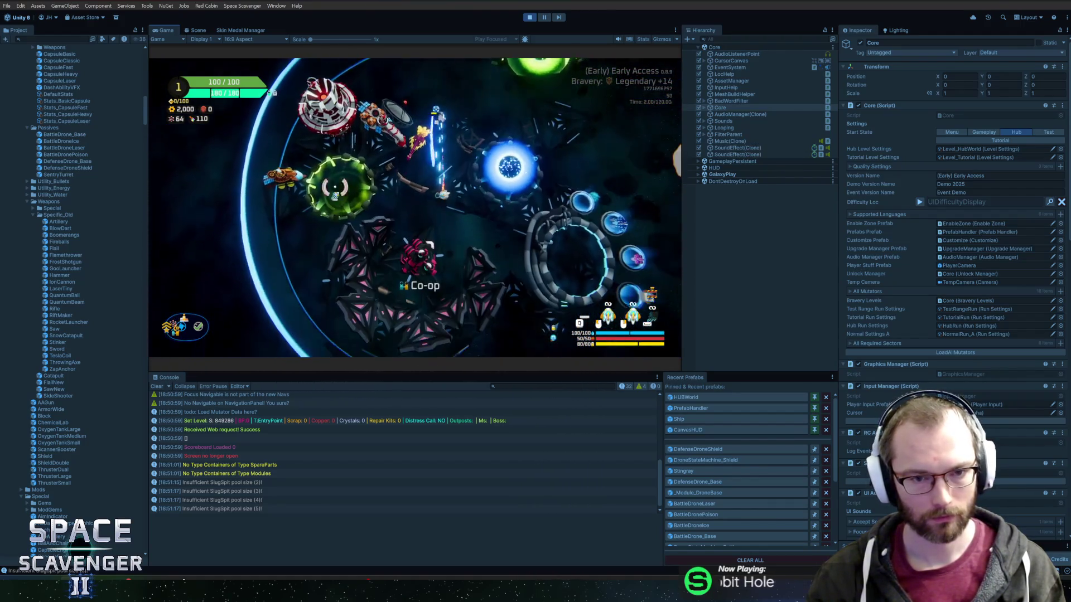
pyautogui.press('w')
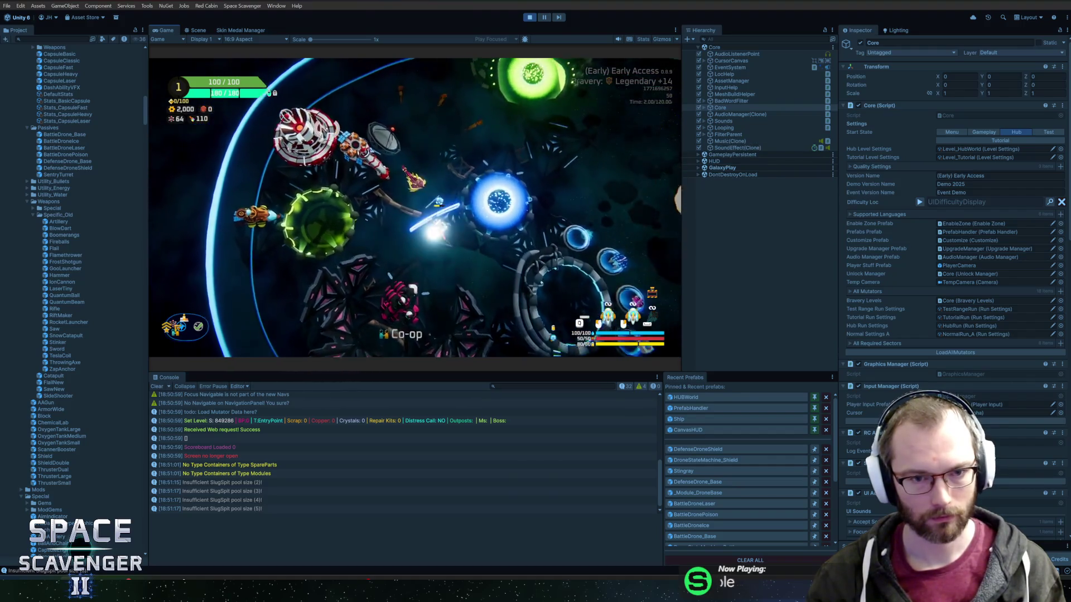
pyautogui.press('s')
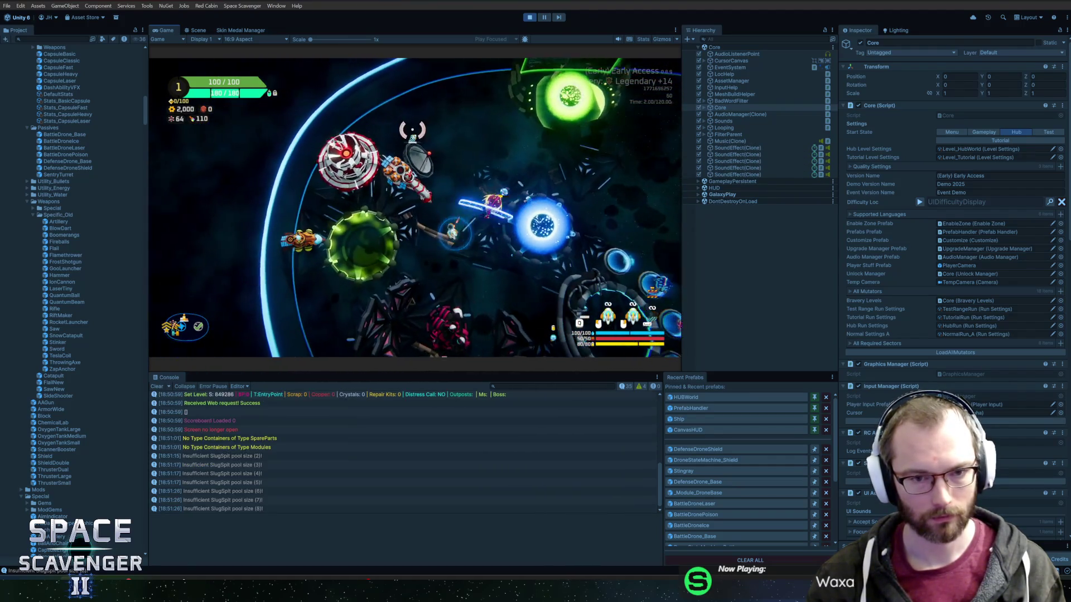
pyautogui.press('s')
pyautogui.hotkey('ctrl', 'p')
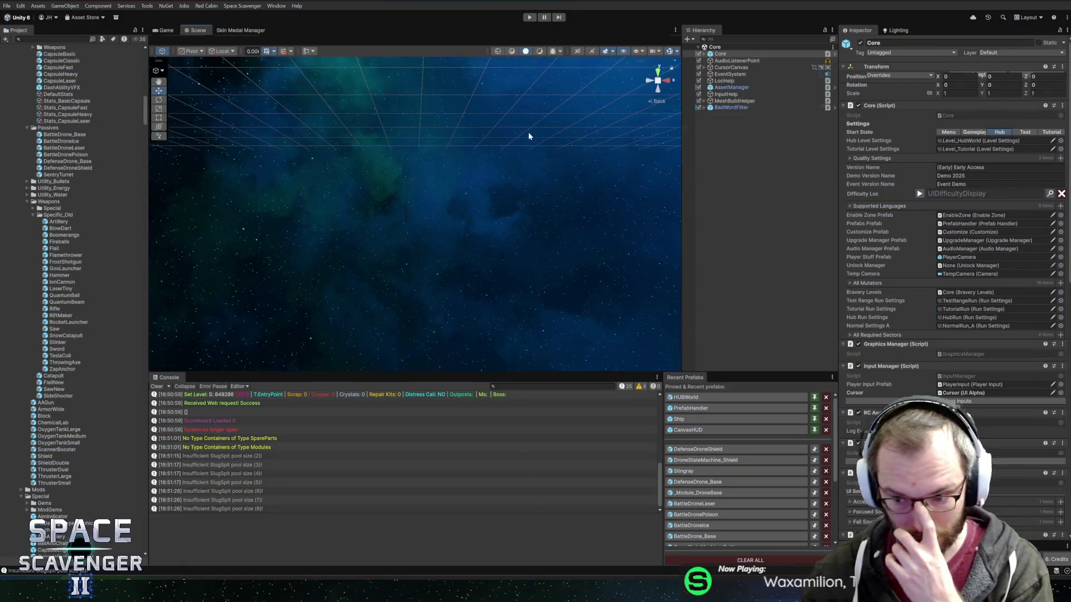
# Open DefenseDroneShield and inspect its ReturnVFX, Shielding and Shielding_1 objects
pyautogui.click(706, 450)
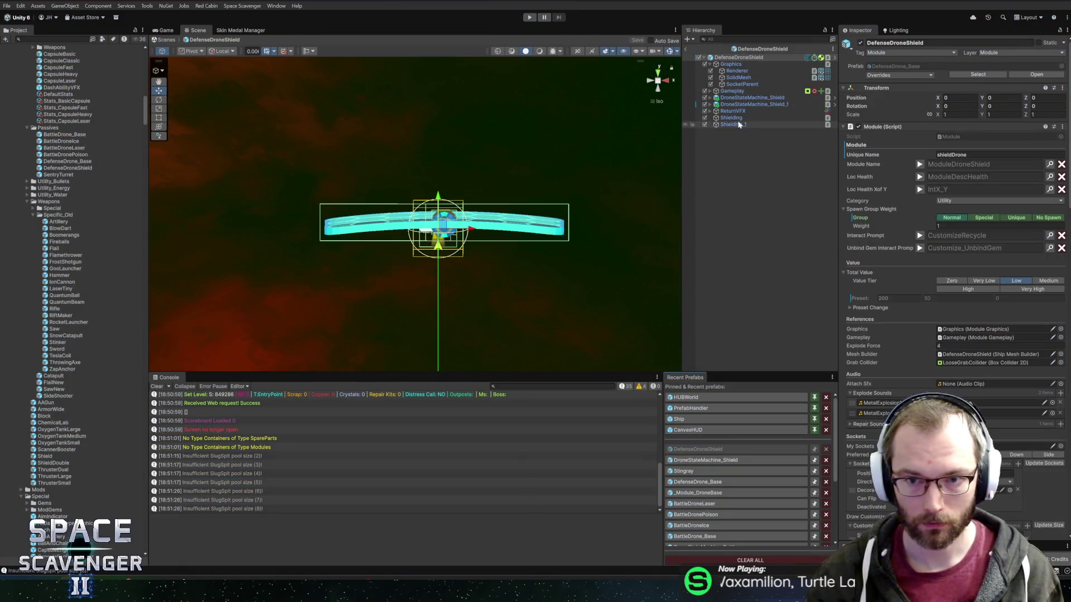
pyautogui.click(735, 112)
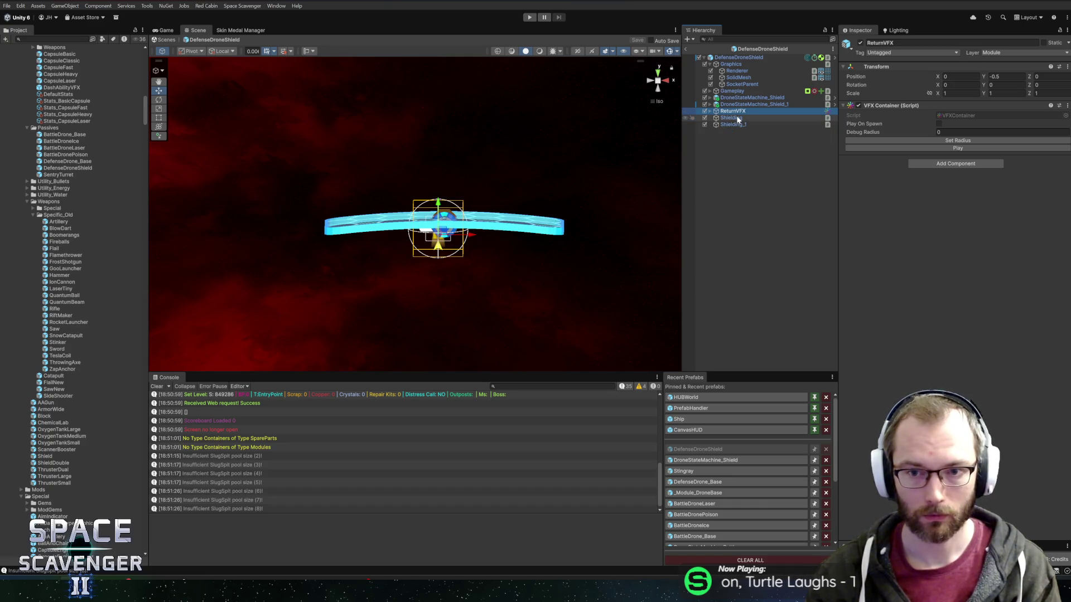
pyautogui.click(752, 118)
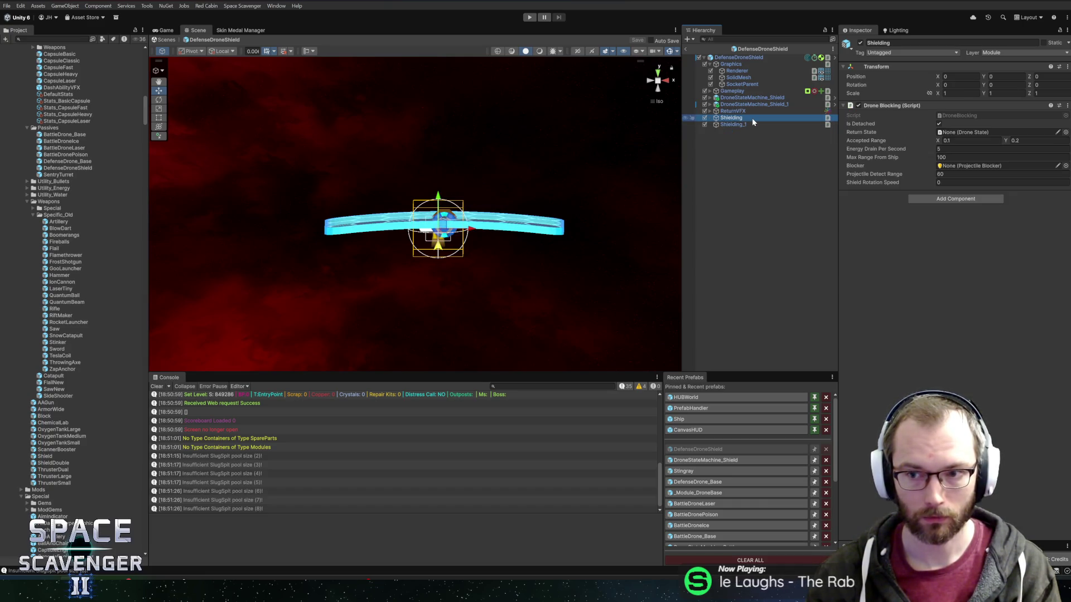
pyautogui.click(749, 124)
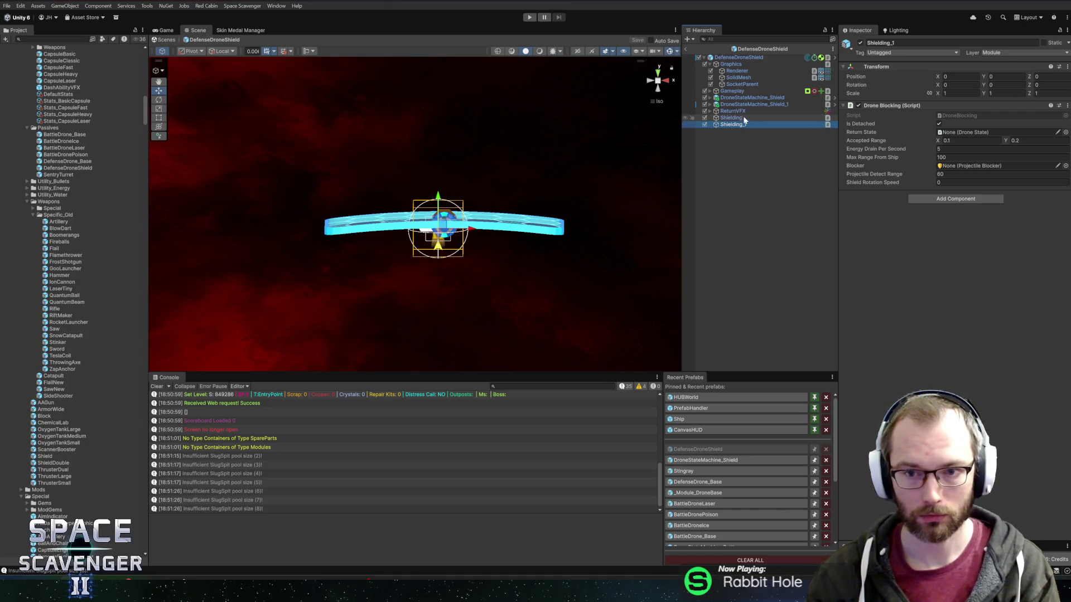
pyautogui.click(709, 105)
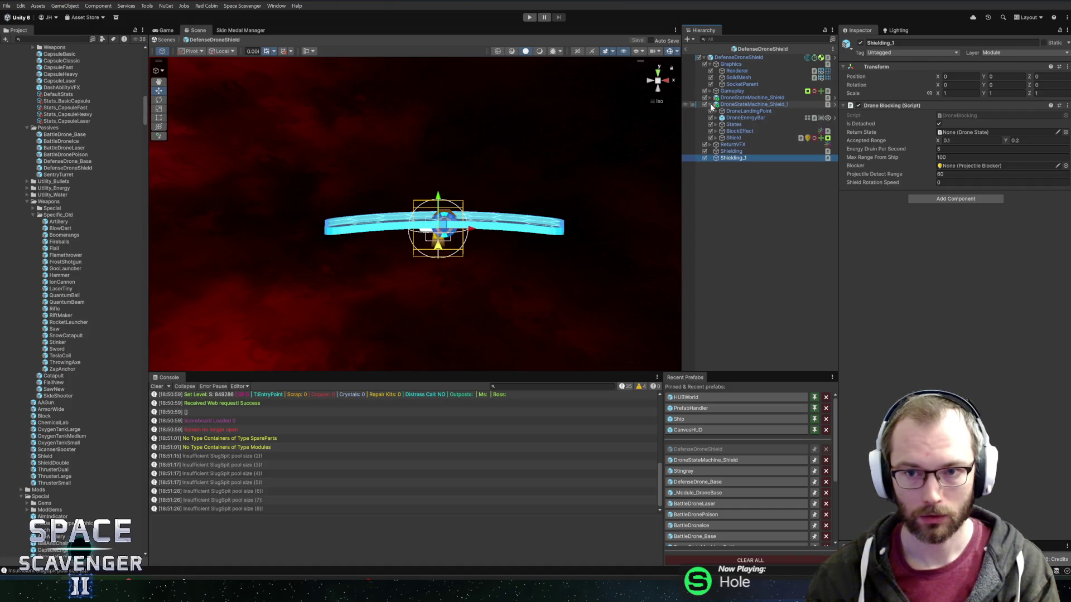
pyautogui.click(762, 58)
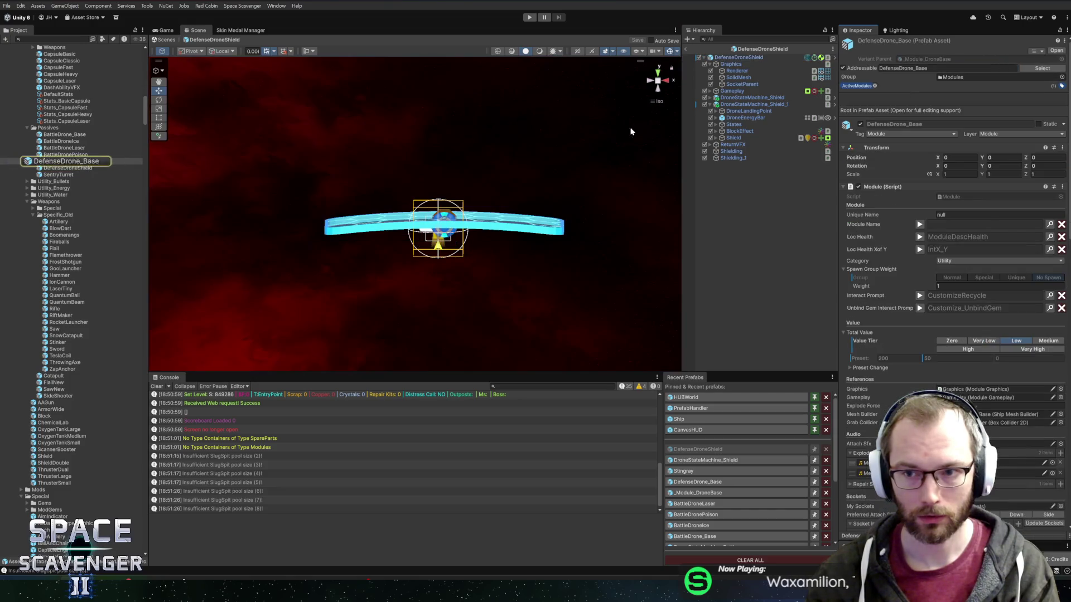
# Delete the leftover Shielding_1 from the DefenseDrone_Base prefab, then open DroneStateMachine_Shield
pyautogui.click(83, 162)
pyautogui.doubleClick(83, 161)
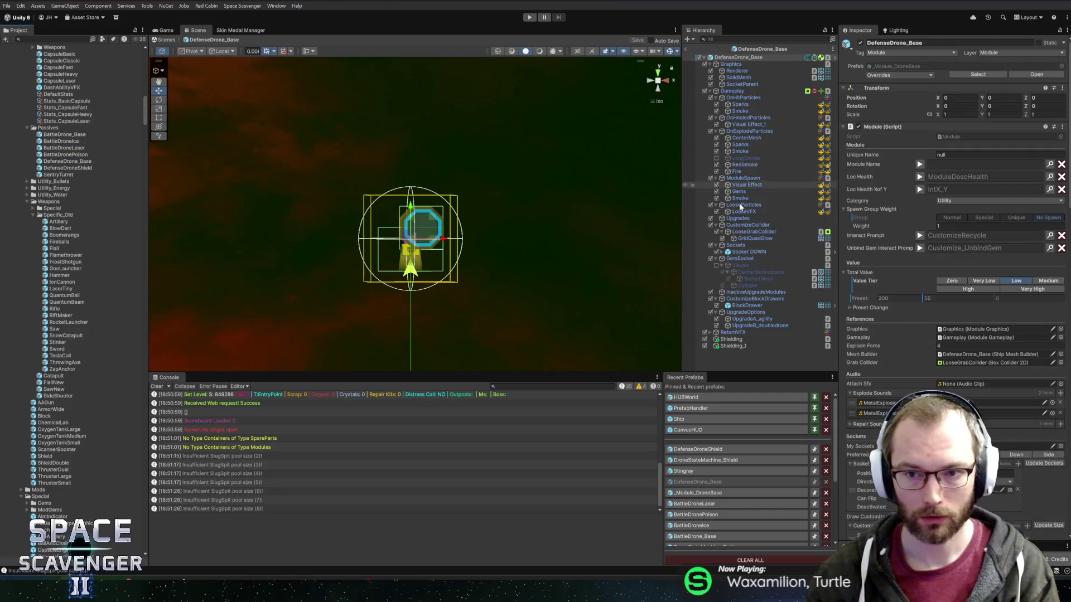
pyautogui.click(750, 339)
pyautogui.keyDown('shift'); pyautogui.click(750, 346); pyautogui.keyUp('shift')
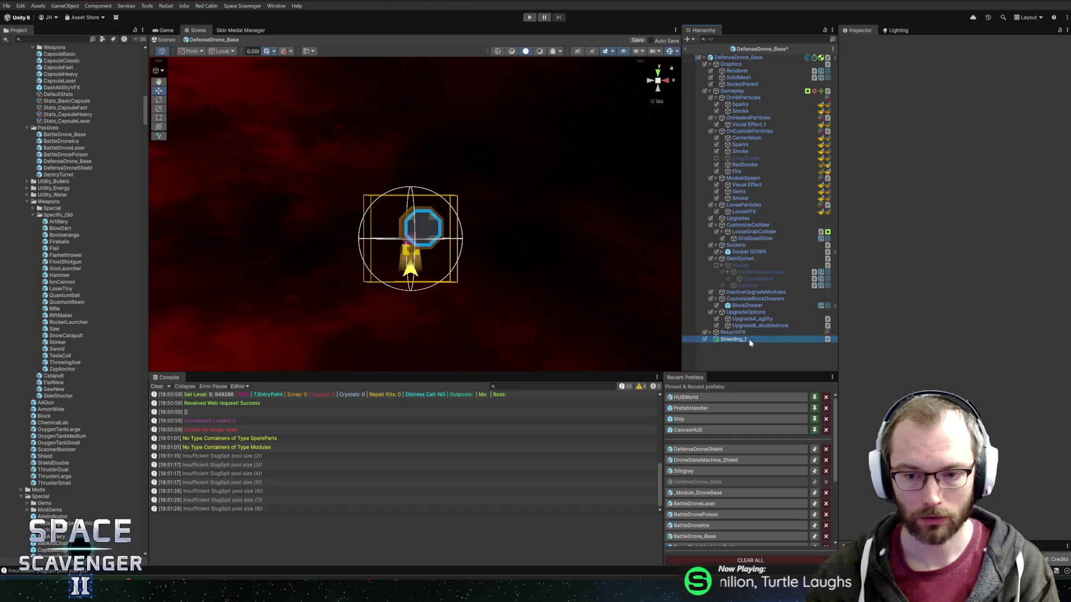
pyautogui.press('Delete')
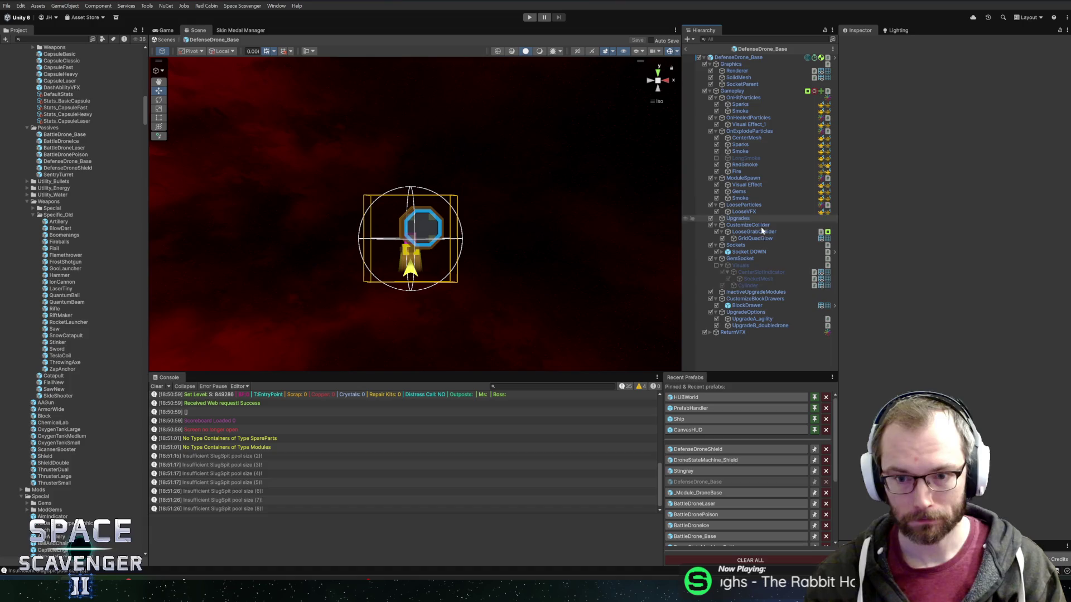
pyautogui.click(725, 460)
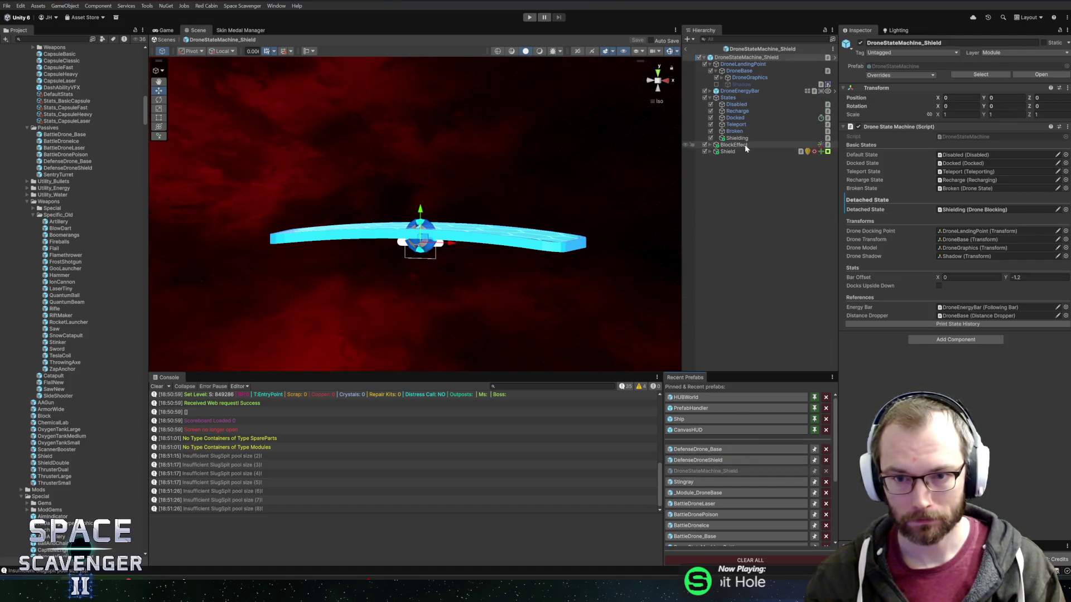
# Reopen DroneStateMachine_Shield and locate the Shielding state's blocker, the Shield object
pyautogui.click(724, 461)
pyautogui.click(726, 449)
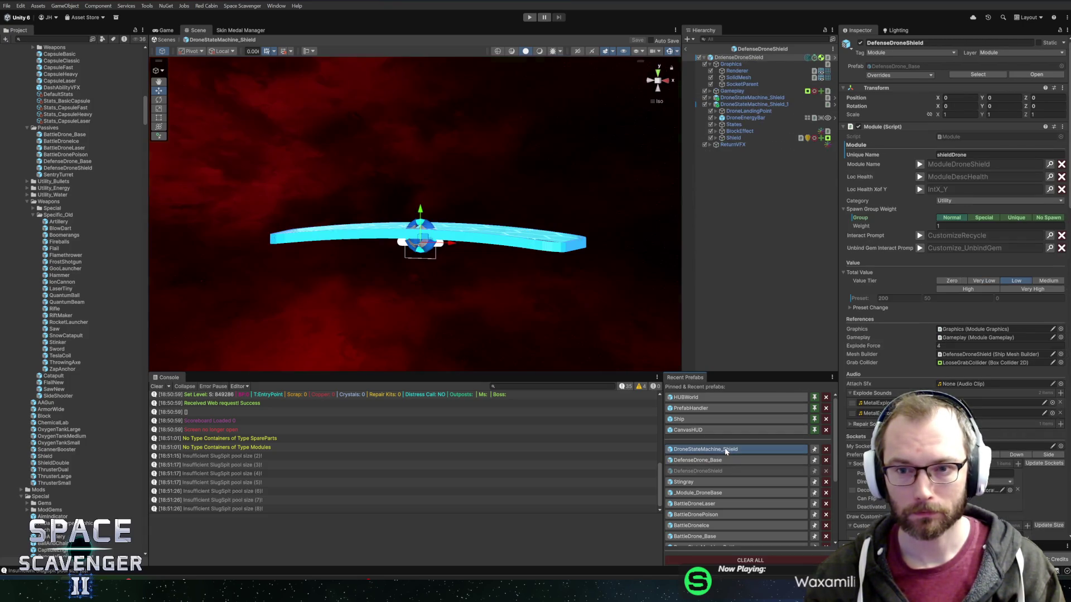
pyautogui.click(737, 138)
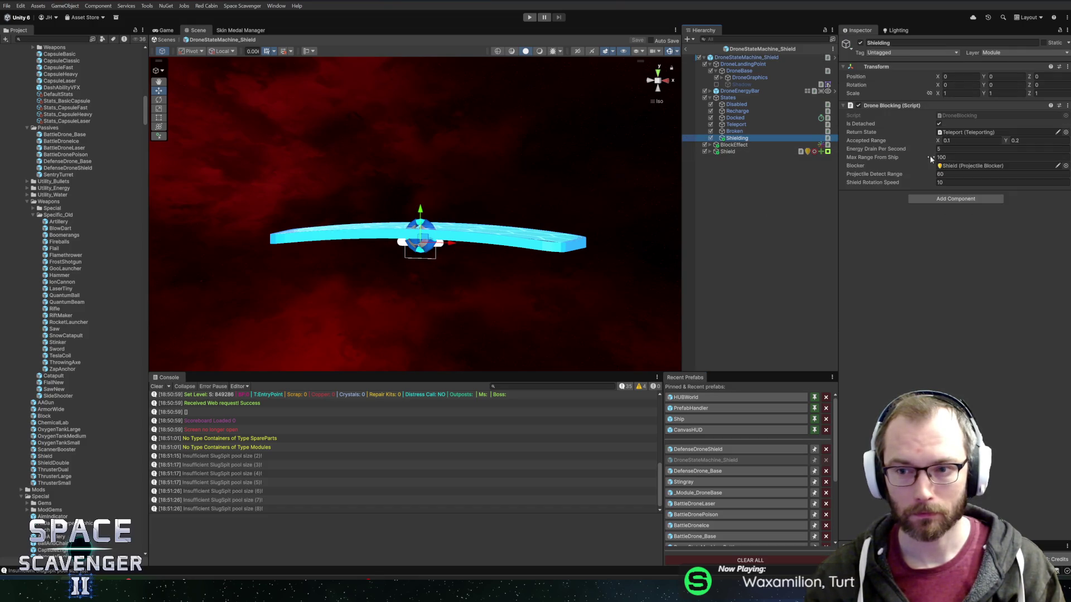
pyautogui.click(976, 166)
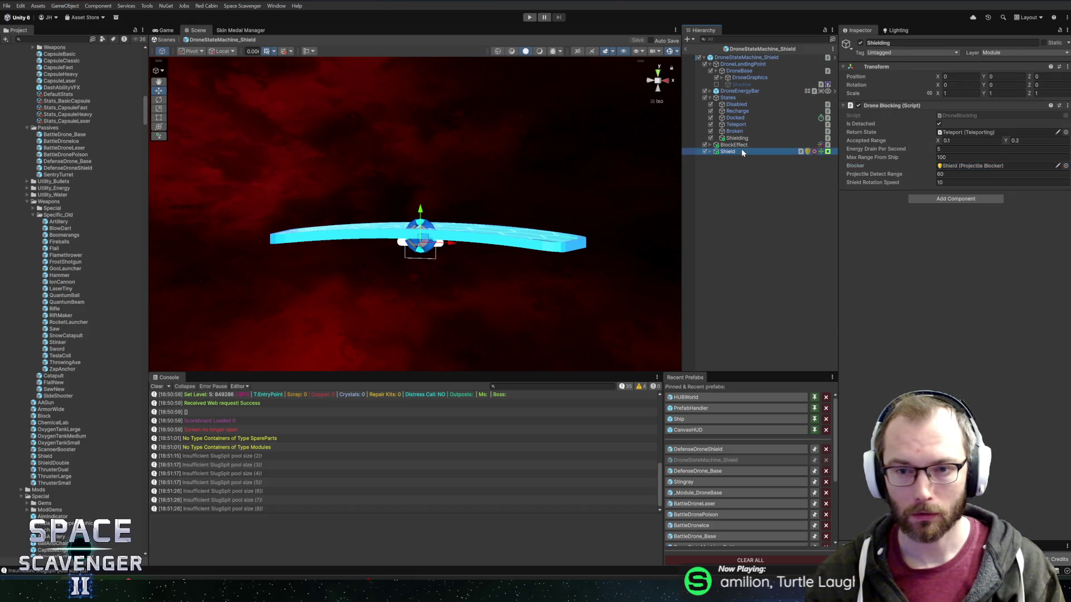
pyautogui.click(741, 151)
# Expand BlockEffect, inspect Shockwave_1 and Circle, and open Circle's VFX_CircleSimple graph for editing
pyautogui.click(734, 144)
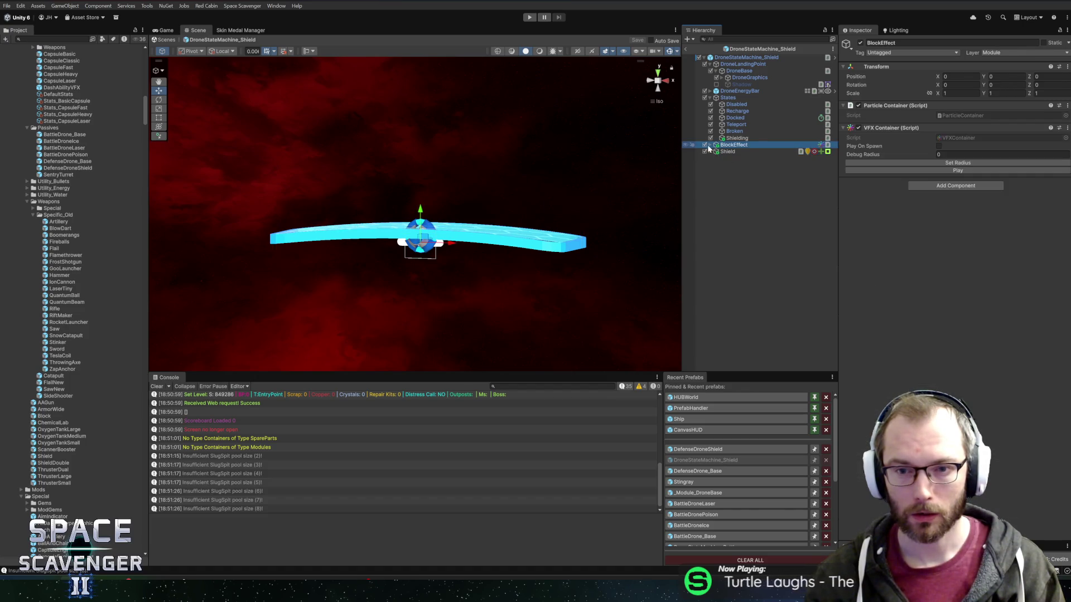
pyautogui.click(710, 144)
pyautogui.click(741, 152)
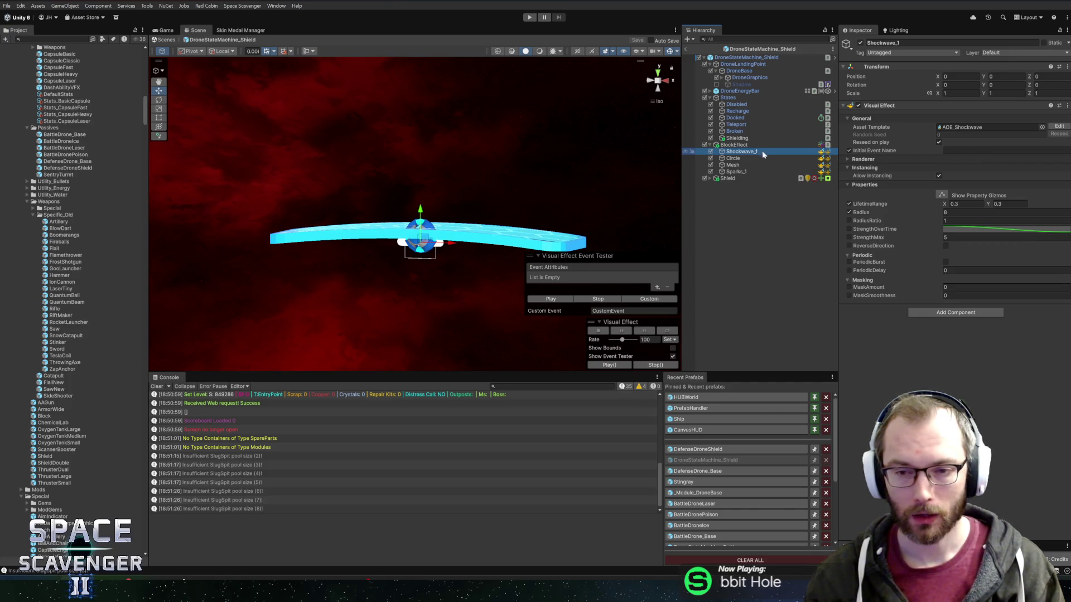
pyautogui.click(767, 158)
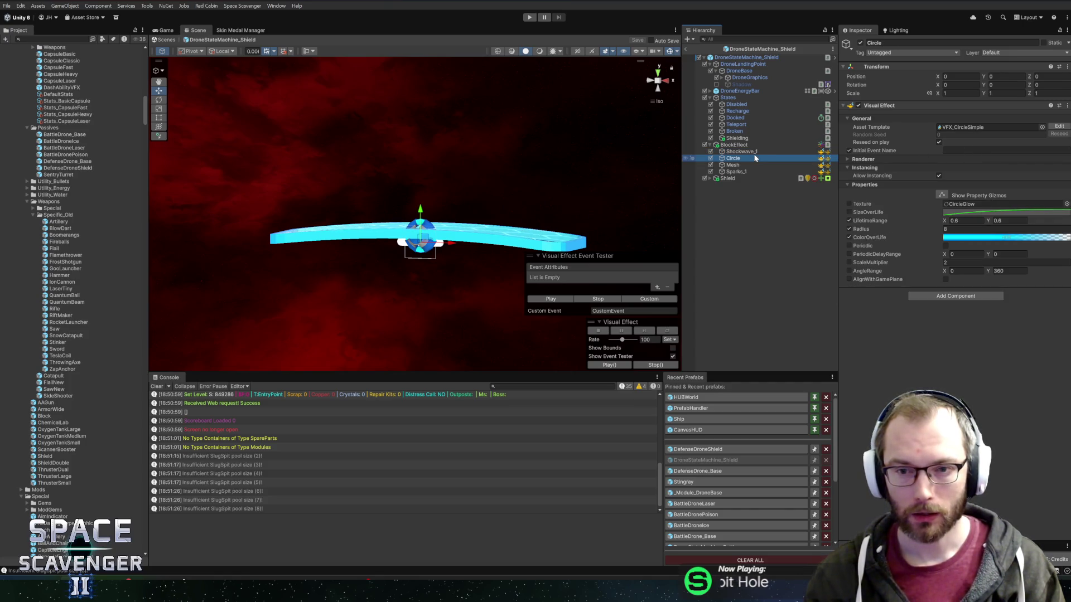
pyautogui.click(1042, 127)
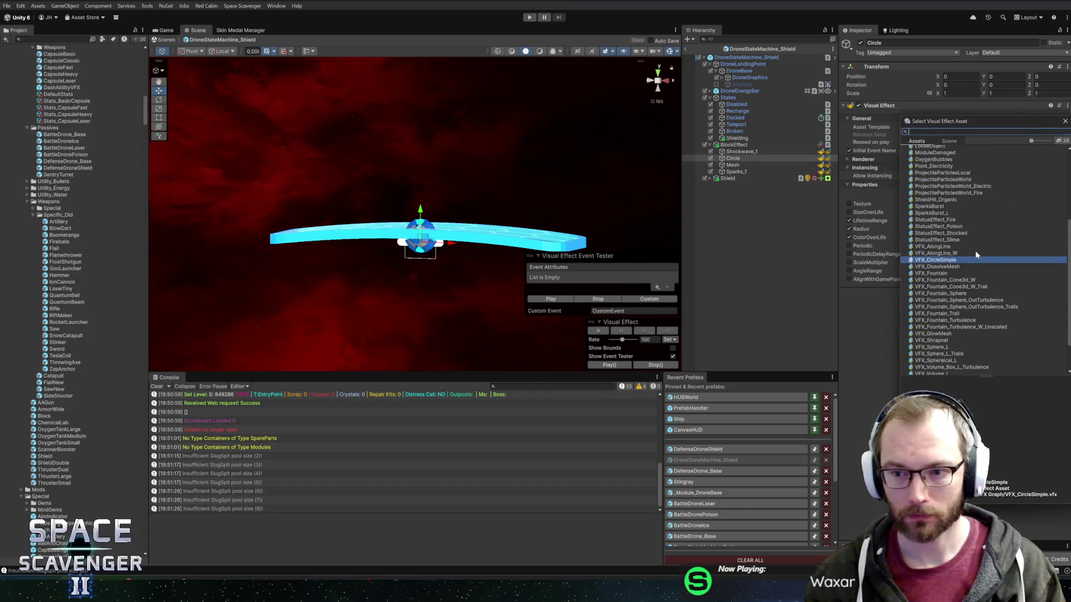
pyautogui.press('Escape')
pyautogui.click(1059, 126)
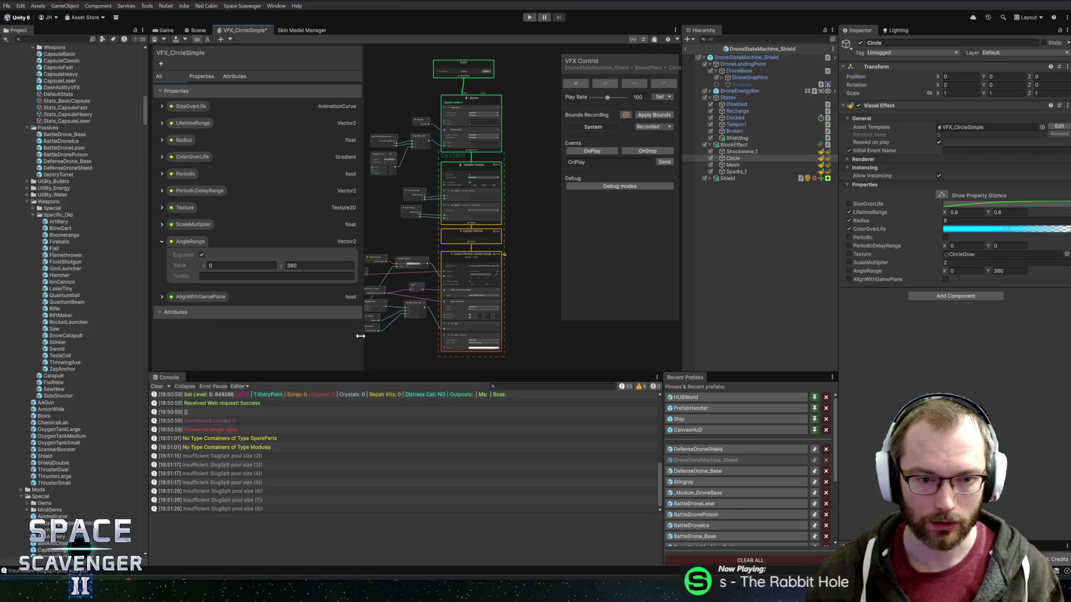
# Resize the panels to enlarge the graph view and pan to the Spawn and Initialize Particle nodes
pyautogui.moveTo(360, 336); pyautogui.dragTo(316, 336)
pyautogui.moveTo(467, 372); pyautogui.dragTo(662, 385)
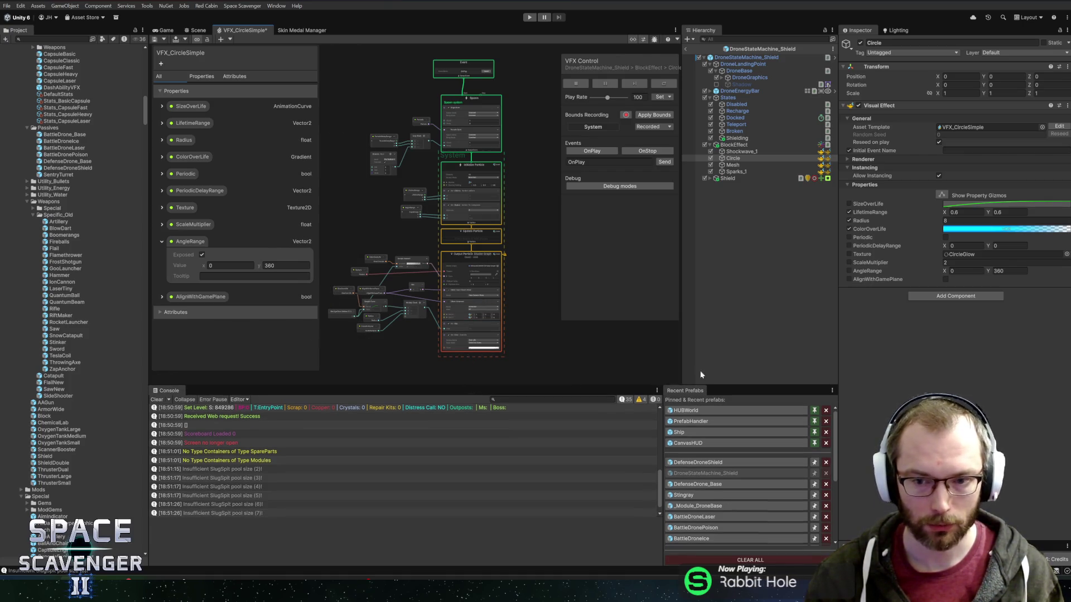
pyautogui.moveTo(839, 360); pyautogui.dragTo(851, 361)
pyautogui.moveTo(543, 316); pyautogui.dragTo(557, 338)
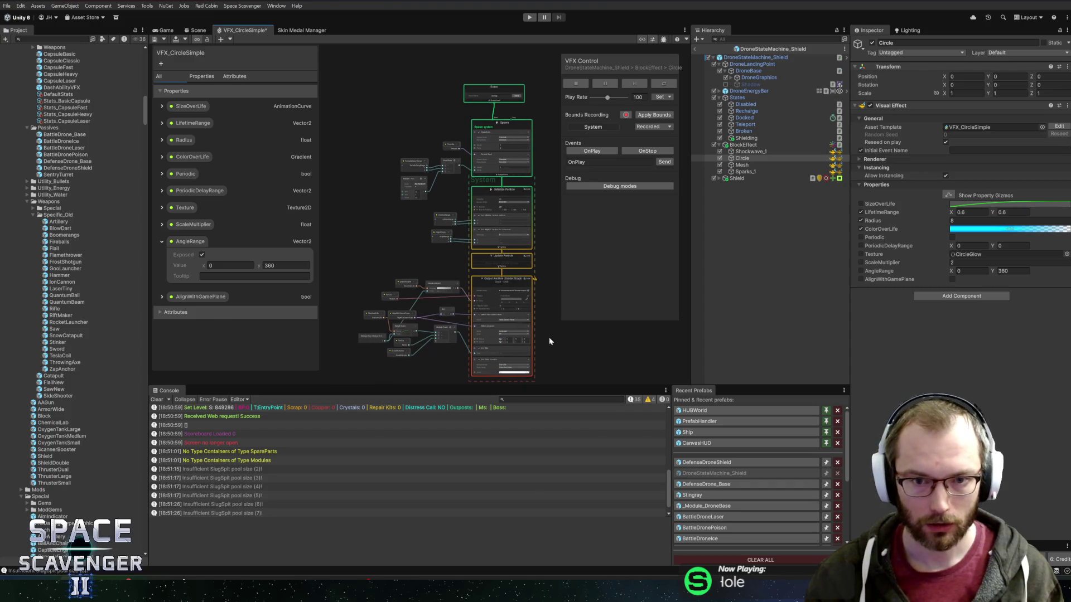
pyautogui.scroll(5, 432, 117)
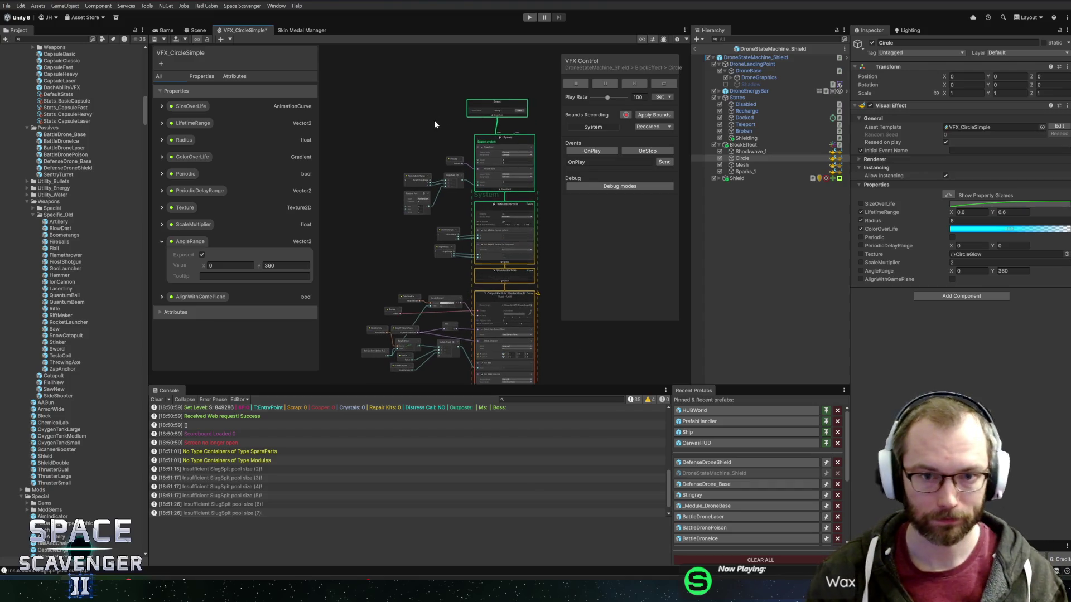
pyautogui.moveTo(494, 219); pyautogui.dragTo(411, 130)
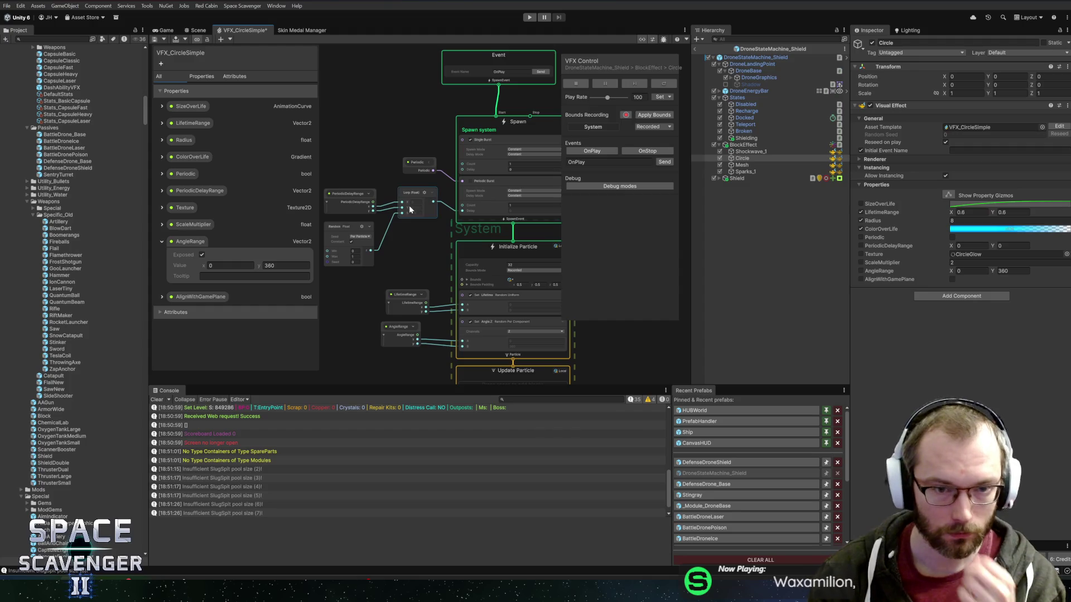
pyautogui.moveTo(412, 236); pyautogui.dragTo(374, 229)
pyautogui.scroll(5, 494, 109)
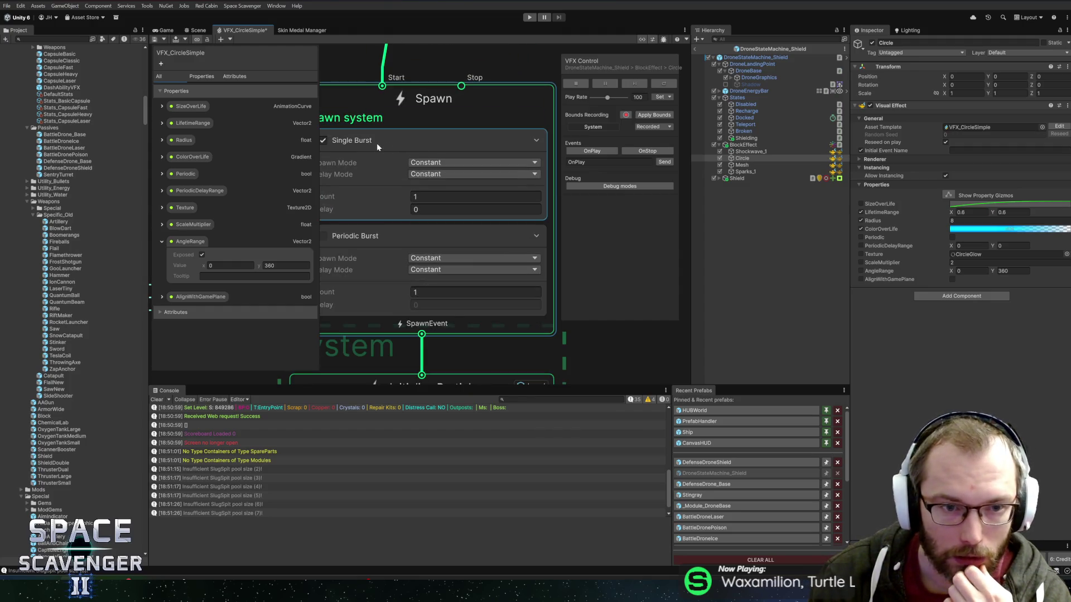
pyautogui.scroll(-1, 377, 143)
pyautogui.moveTo(494, 319); pyautogui.dragTo(488, 210)
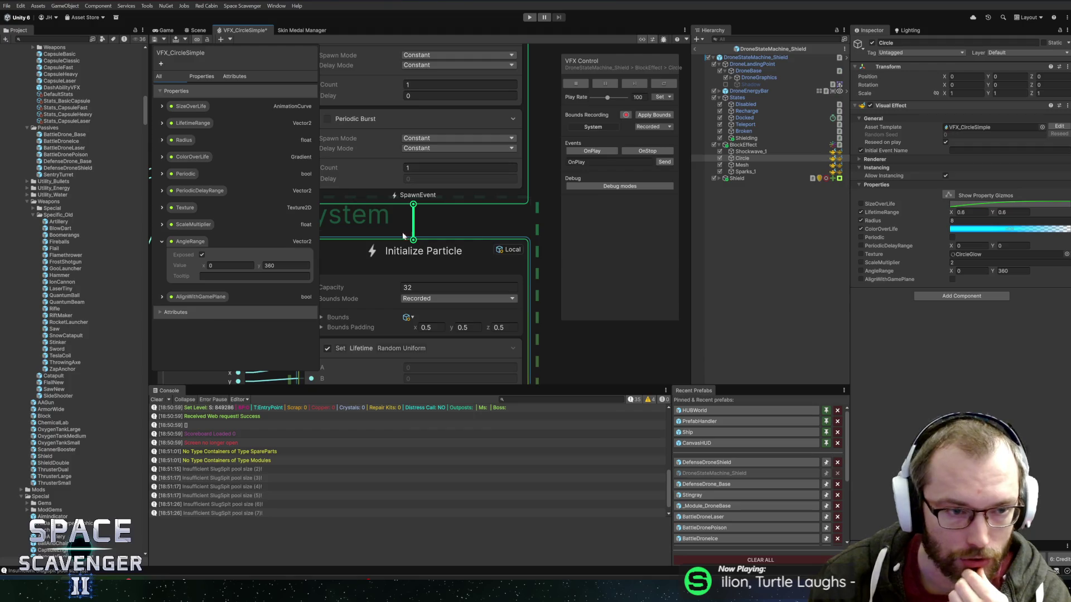
# Open the Mesh effect's VFX_GlowMesh graph and frame its Initialize Particle context
pyautogui.click(742, 159)
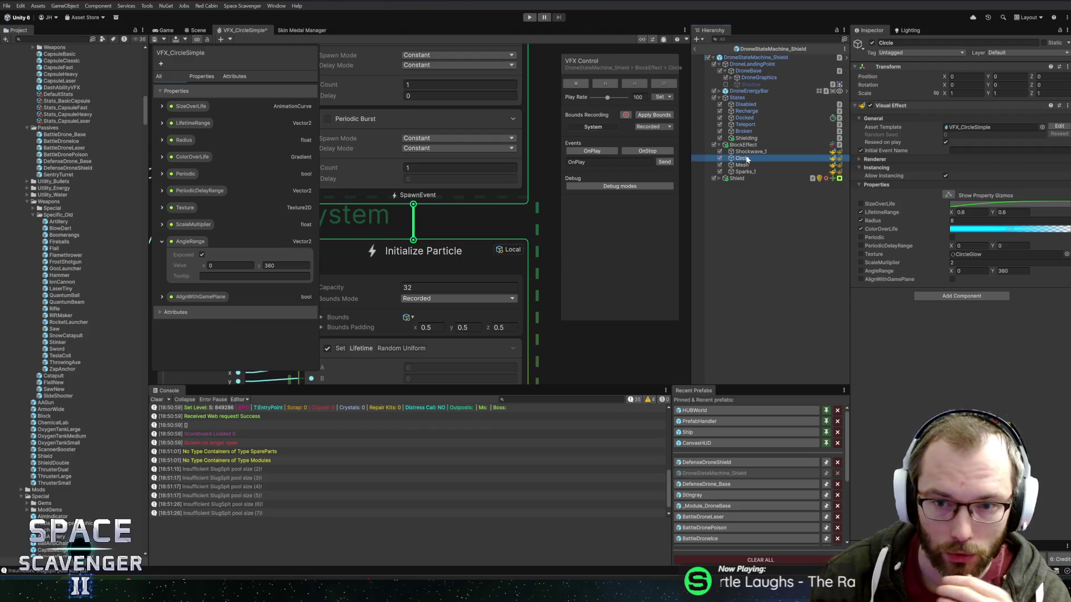
pyautogui.click(742, 166)
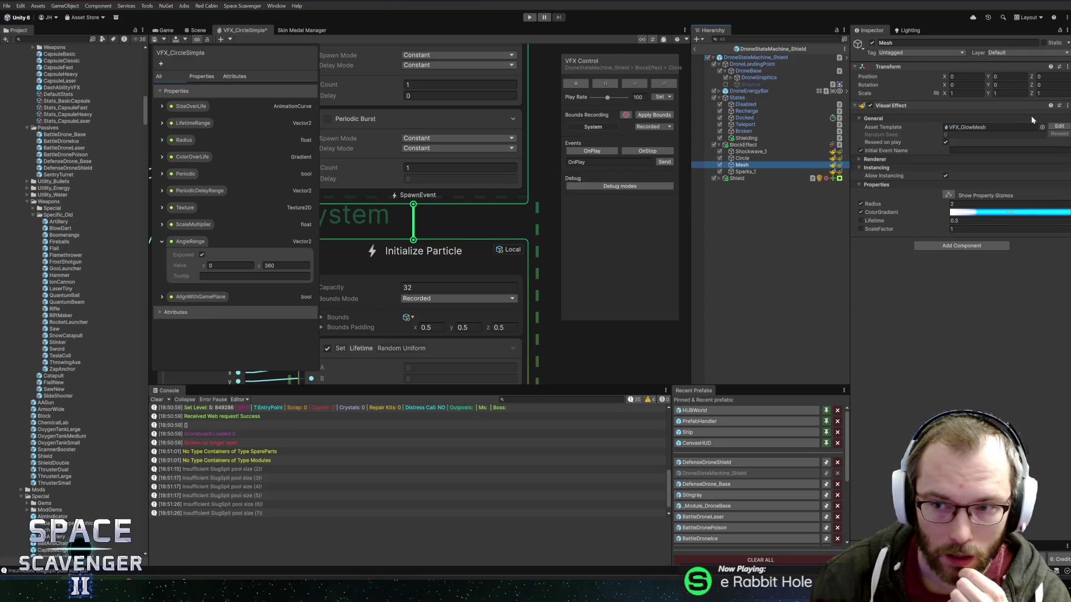
pyautogui.click(1060, 126)
pyautogui.click(511, 194)
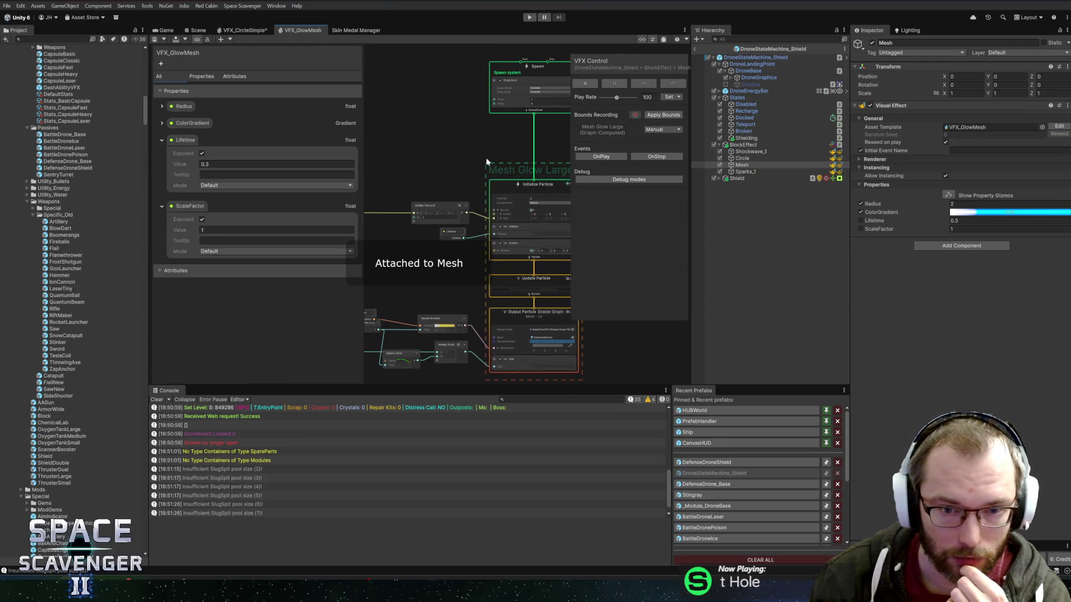
pyautogui.press('f')
# Open Sparks_1's SparksBurst graph and frame its Initialize Particle context
pyautogui.click(766, 172)
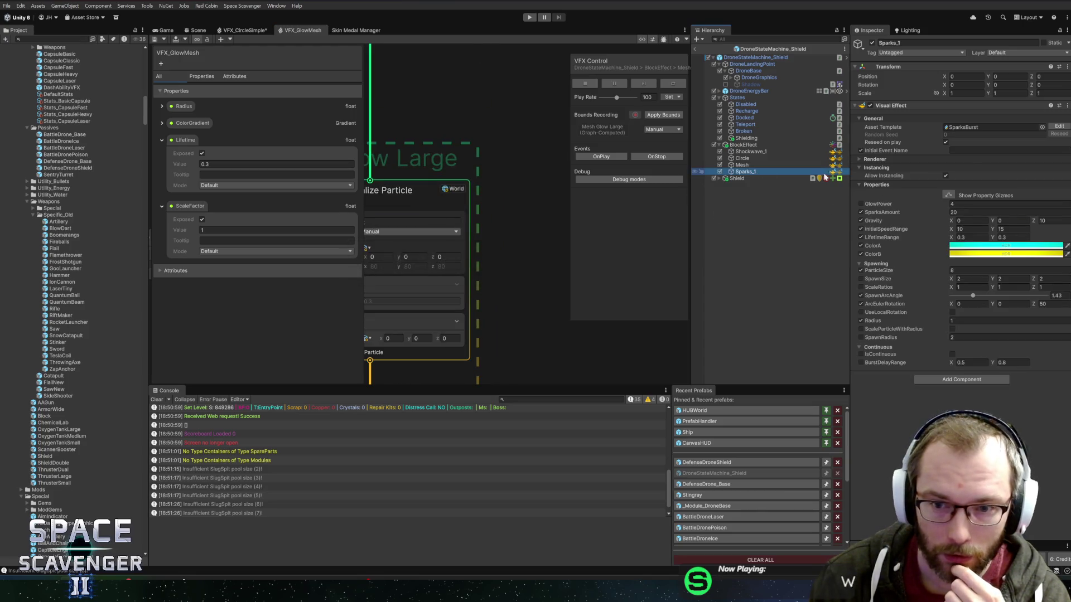
pyautogui.click(1059, 127)
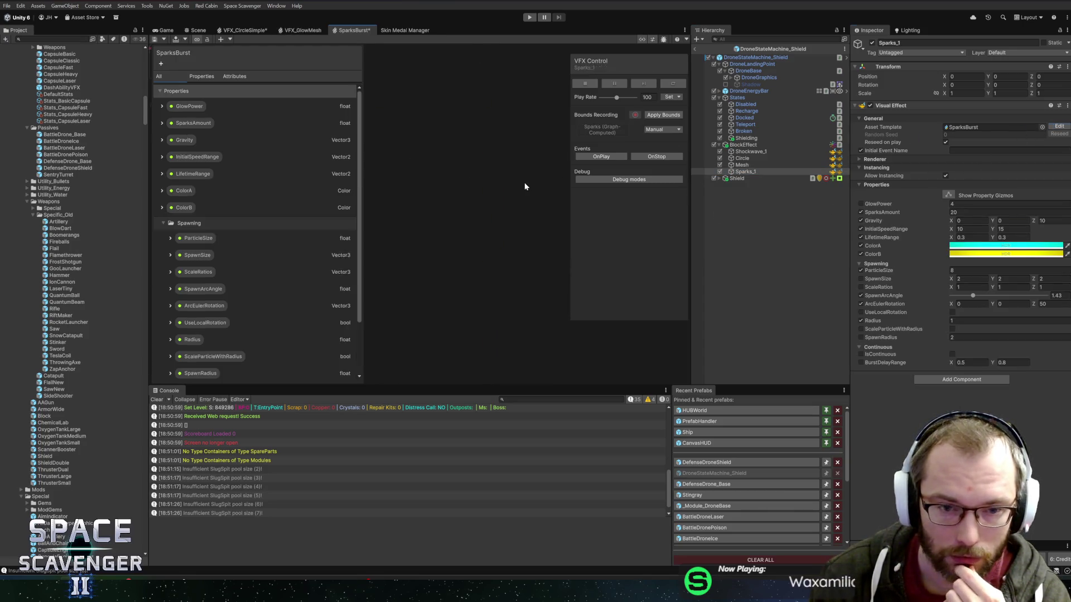
pyautogui.click(502, 140)
pyautogui.press('f')
pyautogui.scroll(-5, 422, 113)
# Open Shockwave_1's AOE_Shockwave graph and inspect its Single Burst spawn settings, leaving the asset unchanged
pyautogui.click(751, 152)
pyautogui.click(1041, 128)
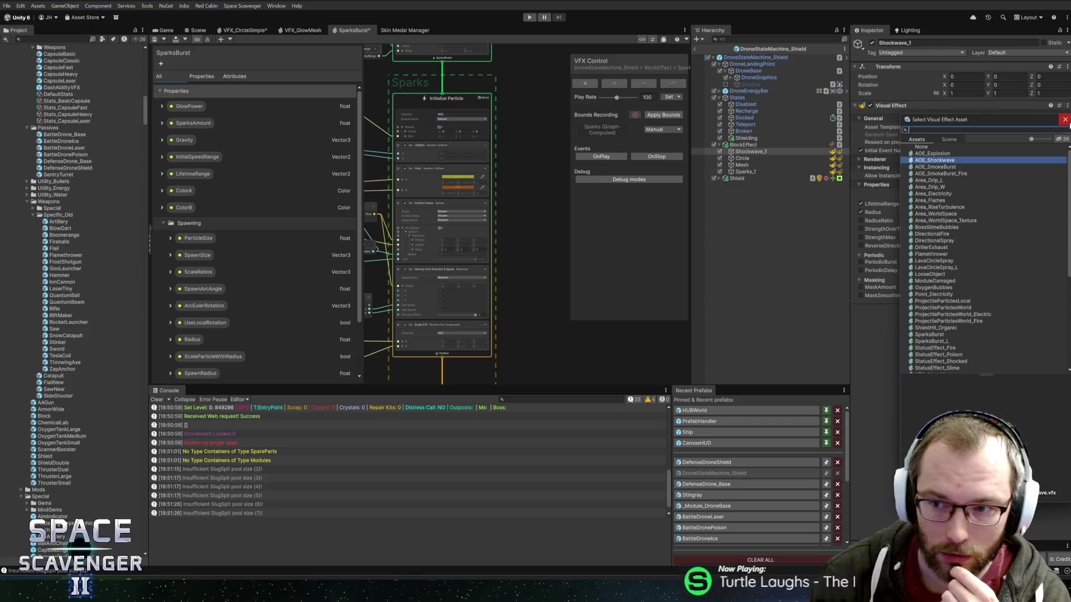
pyautogui.click(1065, 119)
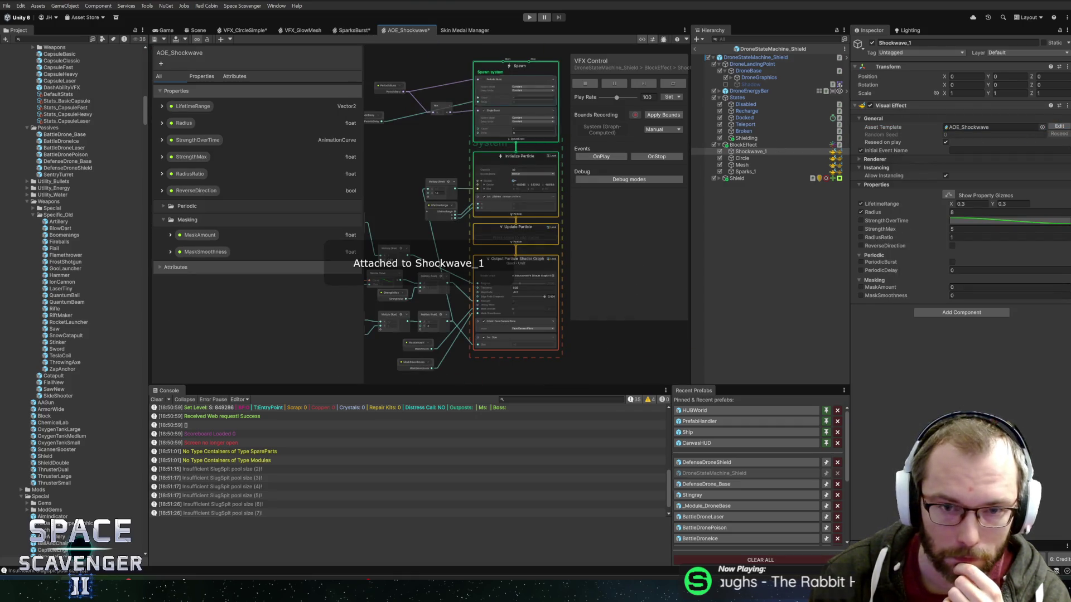
pyautogui.scroll(5, 531, 102)
pyautogui.click(523, 199)
pyautogui.scroll(-5, 535, 190)
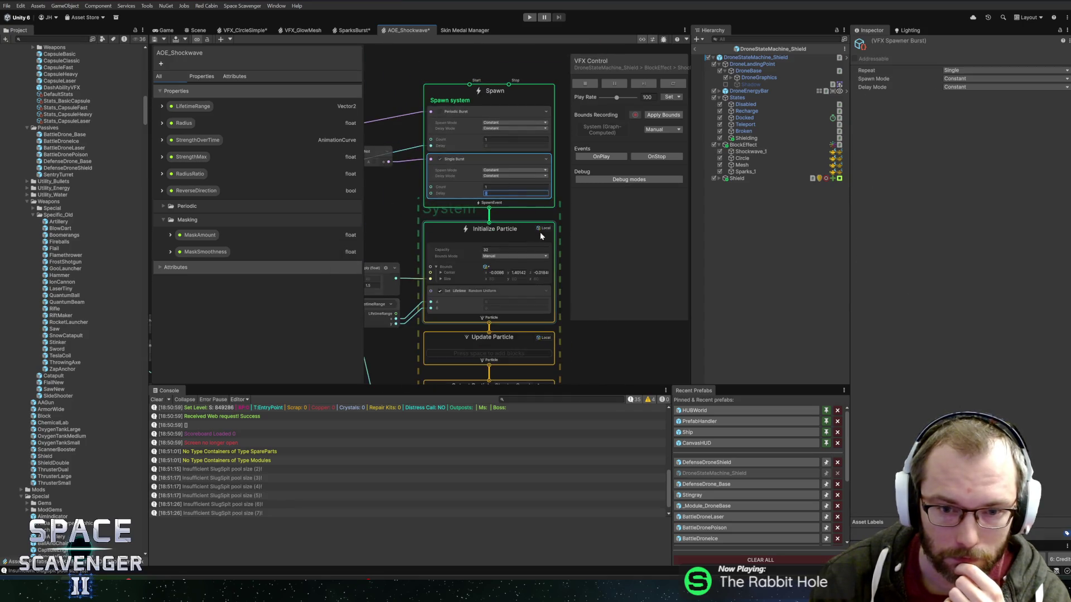
pyautogui.click(543, 183)
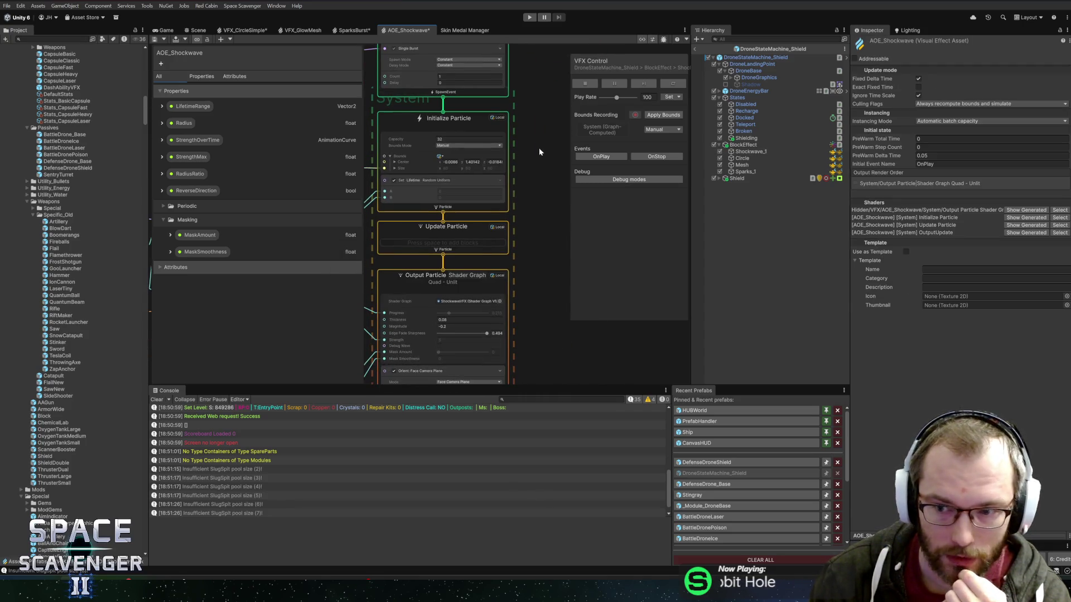
pyautogui.moveTo(542, 165); pyautogui.dragTo(557, 169)
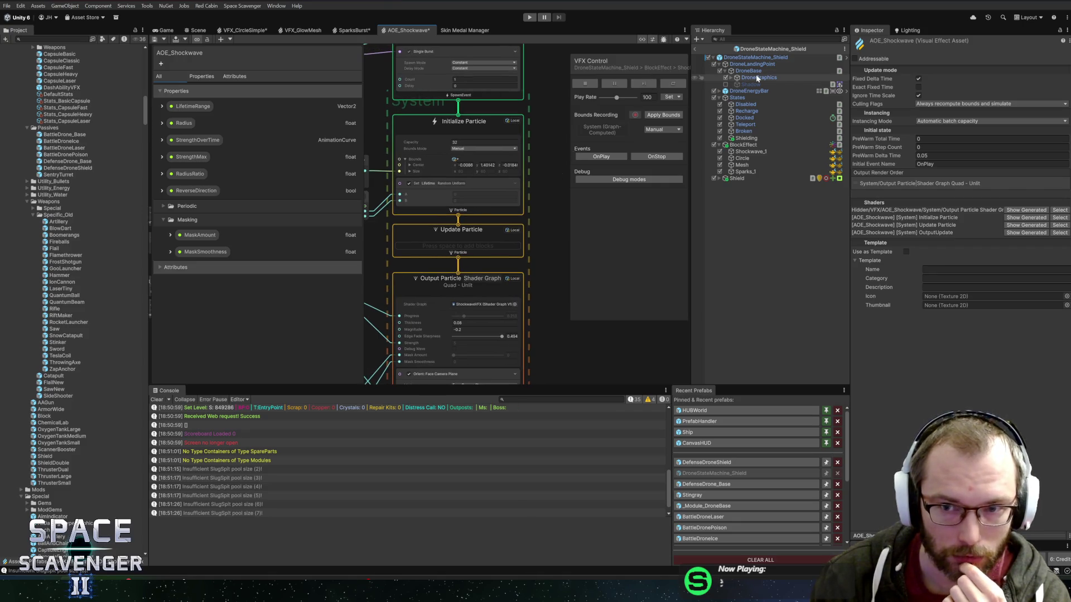
pyautogui.click(750, 151)
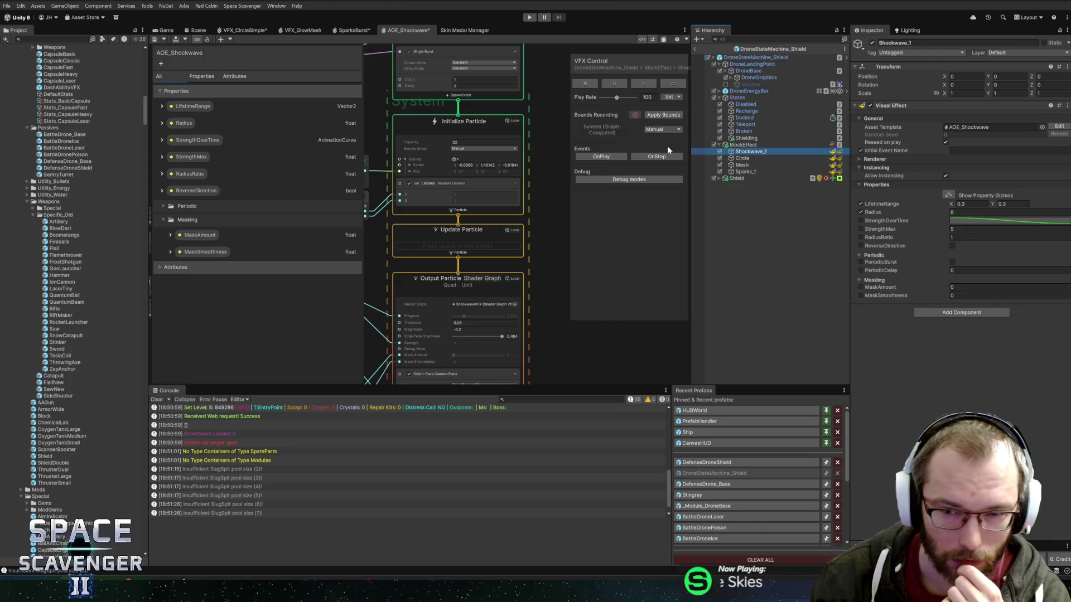
pyautogui.click(740, 158)
# Duplicate the Circle's VFX_CircleSimple asset and name the copy VFX_CircleSimple_W
pyautogui.click(974, 126)
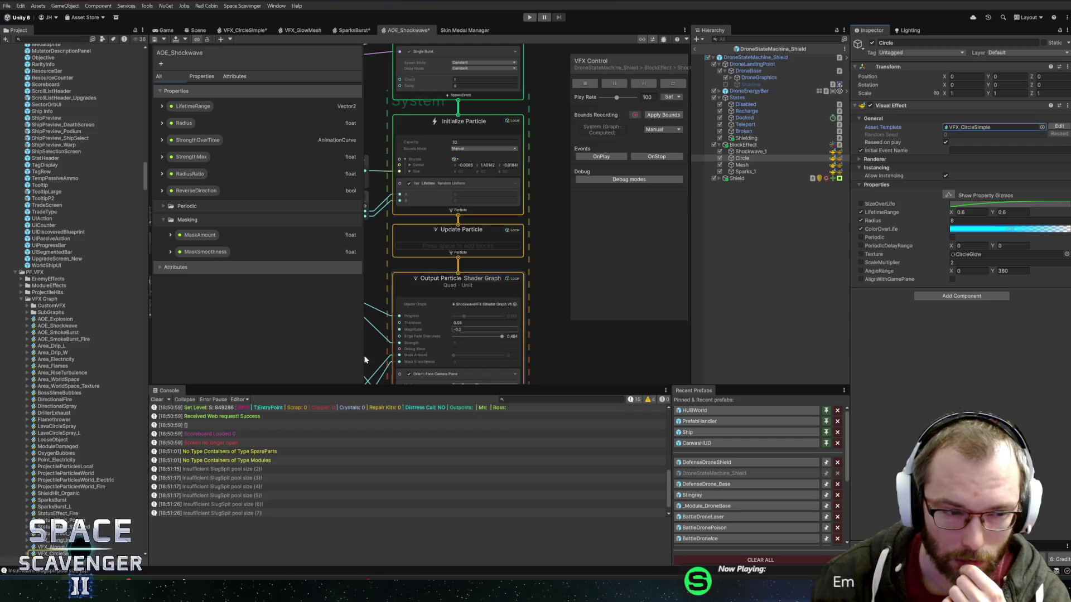
pyautogui.click(59, 403)
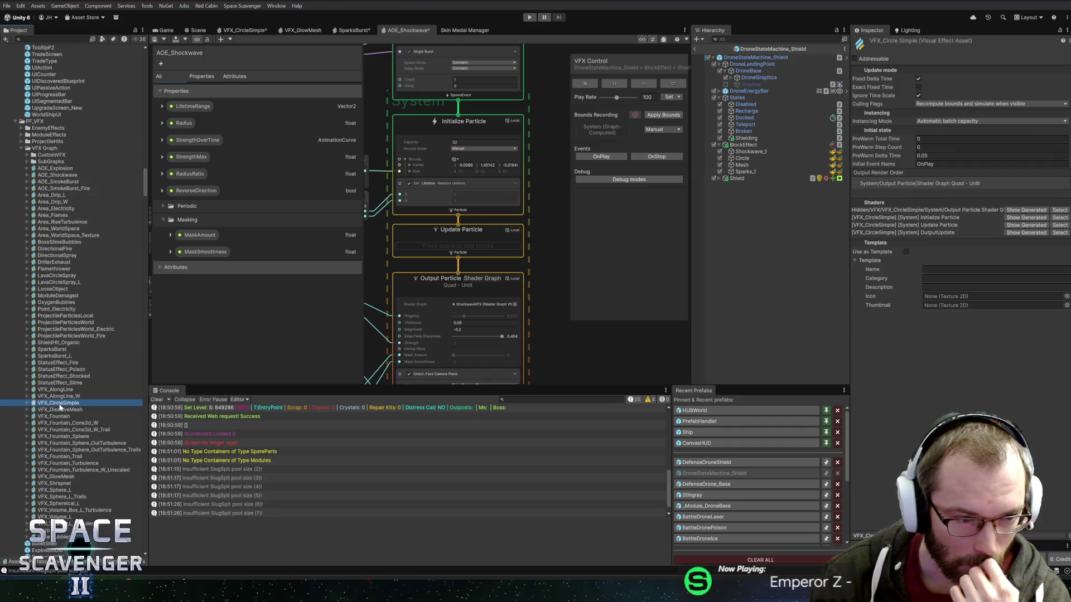
pyautogui.hotkey('ctrl', 'd')
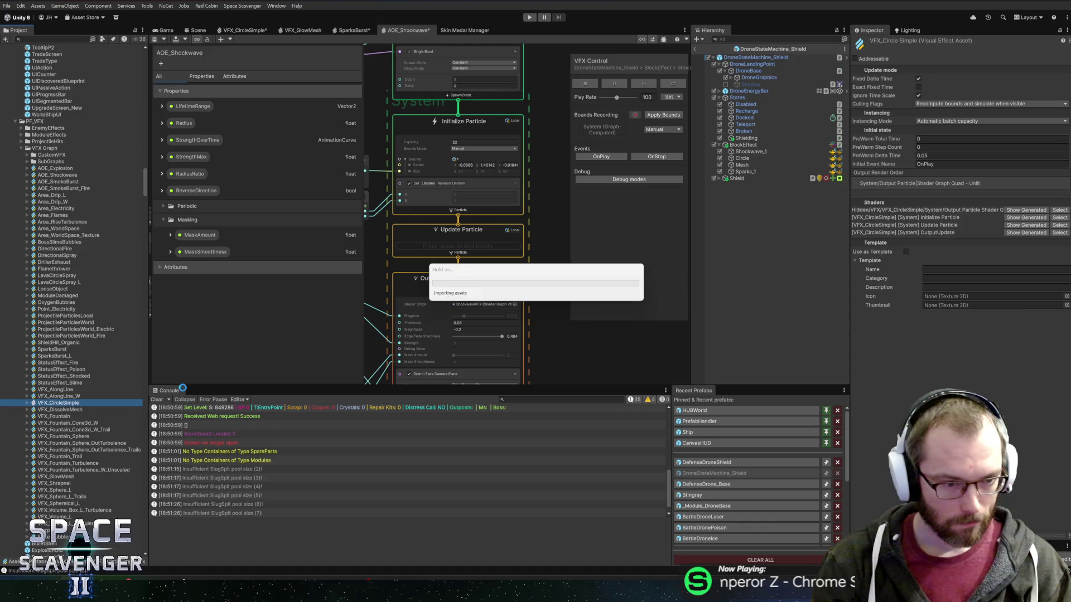
pyautogui.press('BackSpace')
pyautogui.press('BackSpace')
pyautogui.press('Return')
pyautogui.press('F2')
pyautogui.write('W')
pyautogui.press('Return')
# Browse the Create > Visual Effects menu without creating anything, then show VFX_CircleSimple_W in the Inspector
pyautogui.rightClick(89, 403)
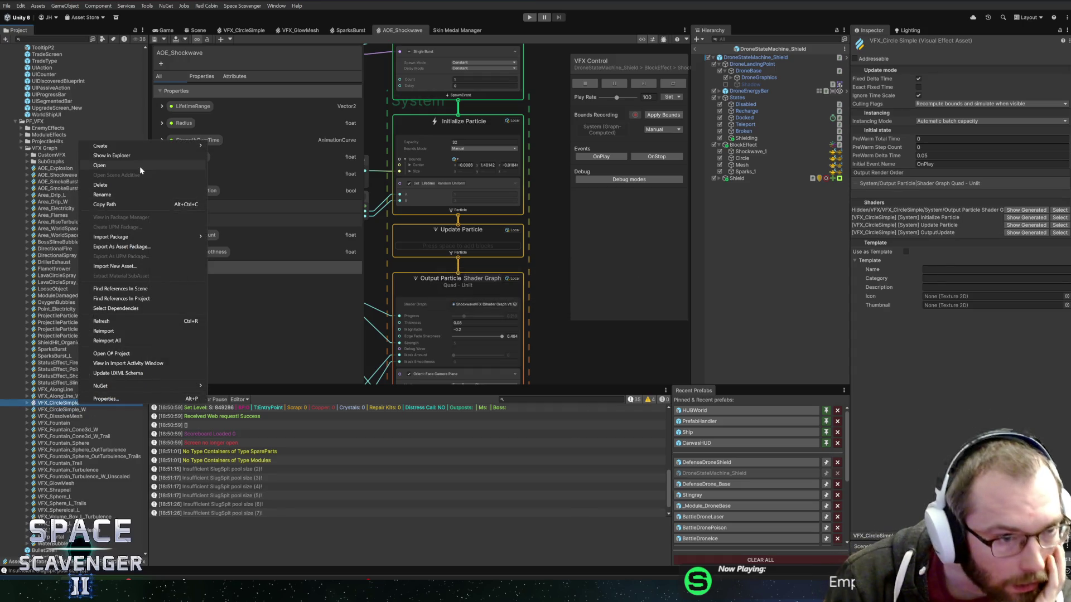
pyautogui.moveTo(144, 150)
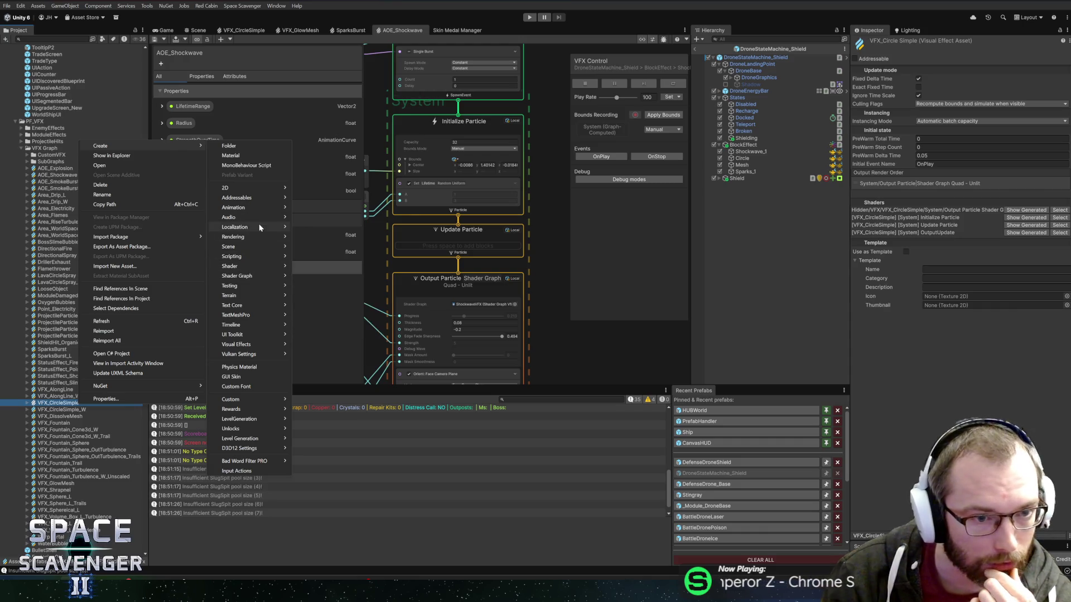
pyautogui.moveTo(250, 270)
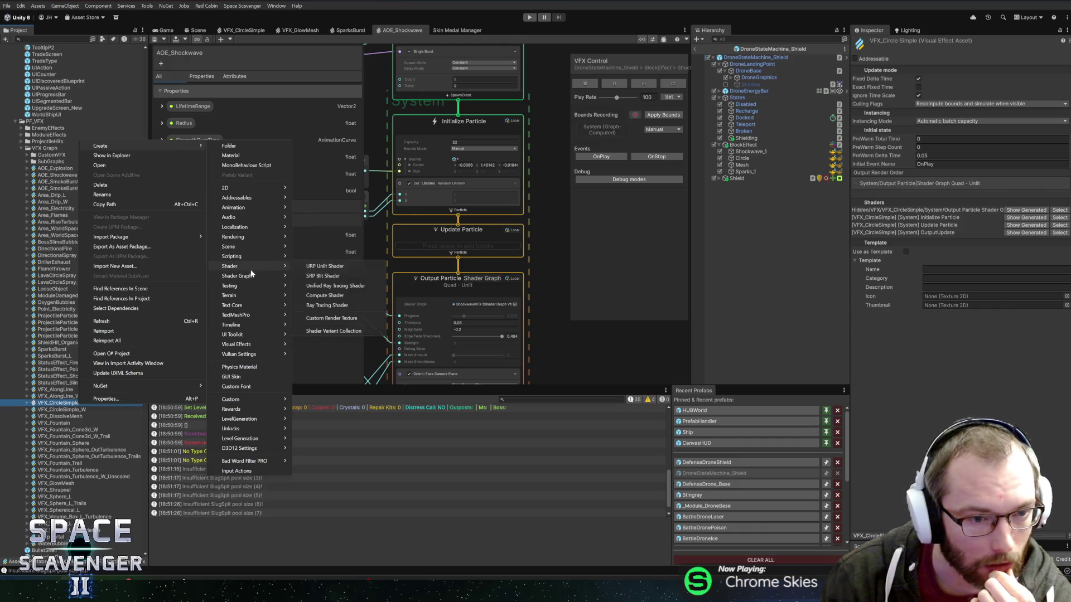
pyautogui.moveTo(258, 340)
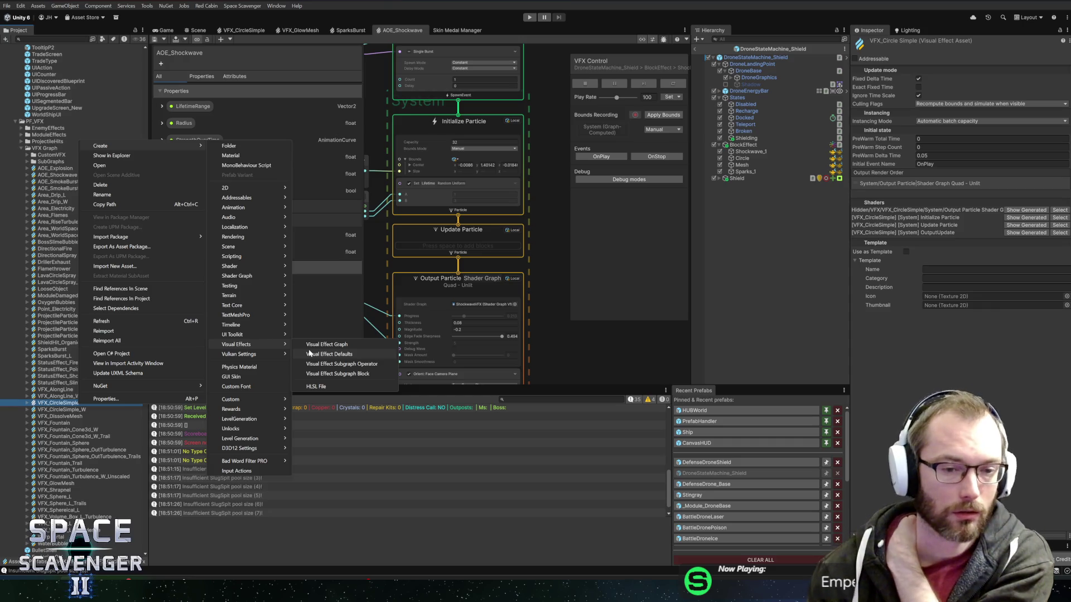
pyautogui.click(495, 255)
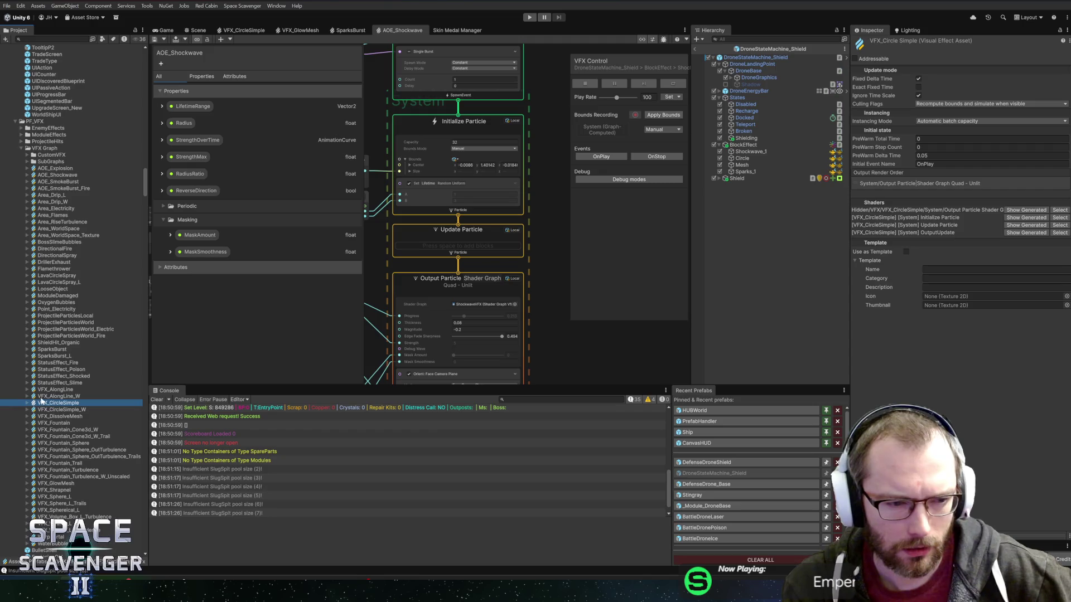
pyautogui.click(63, 397)
pyautogui.click(72, 410)
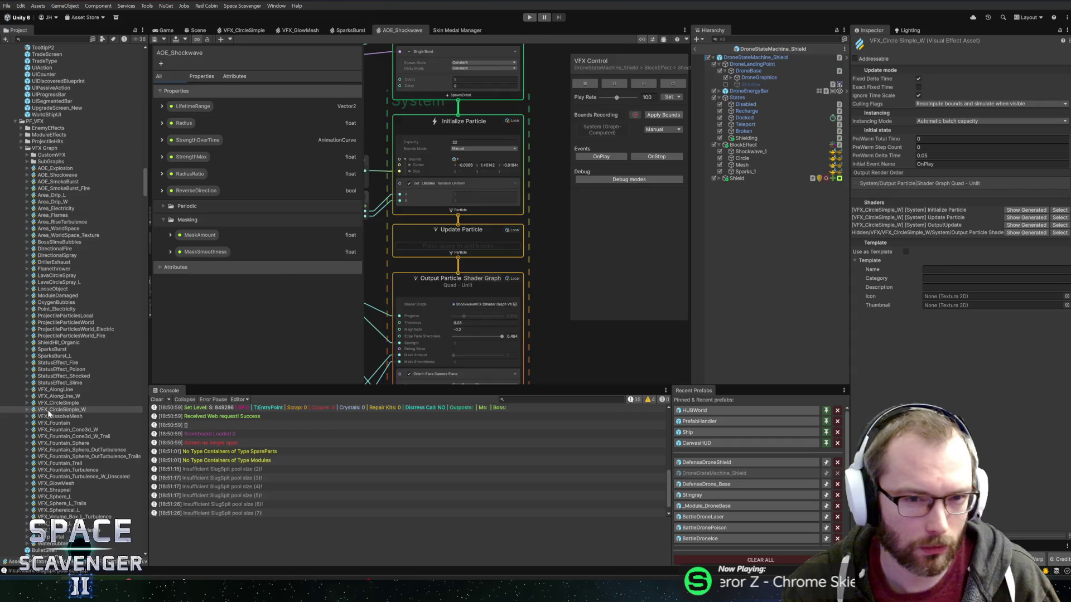
# Open the VFX_CircleSimple_W graph in the effect editor and save it
pyautogui.doubleClick(49, 410)
pyautogui.scroll(5, 529, 294)
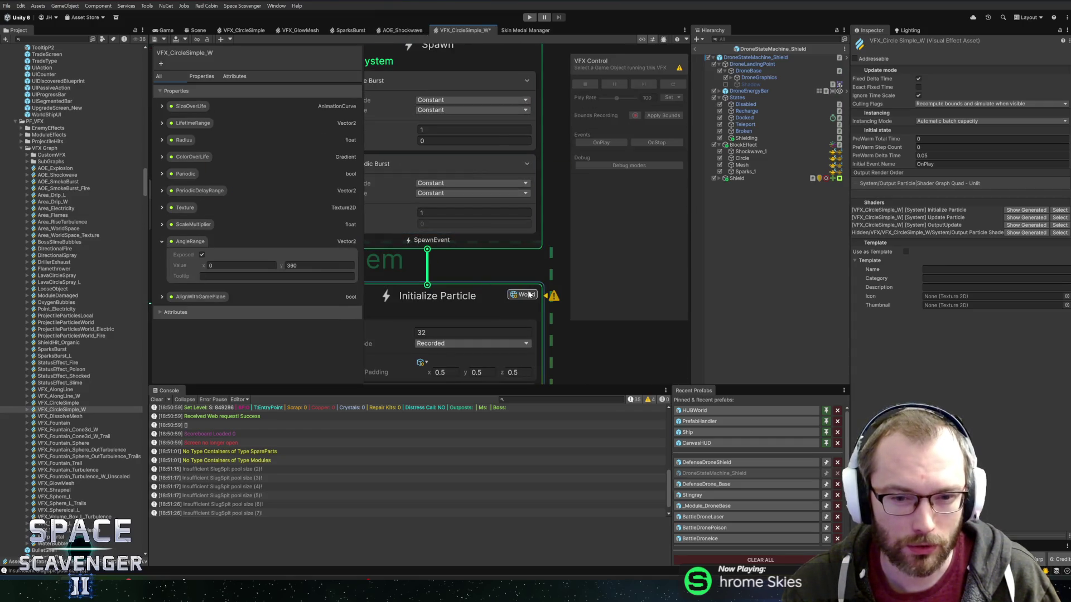
pyautogui.scroll(-5, 530, 298)
pyautogui.scroll(3, 533, 303)
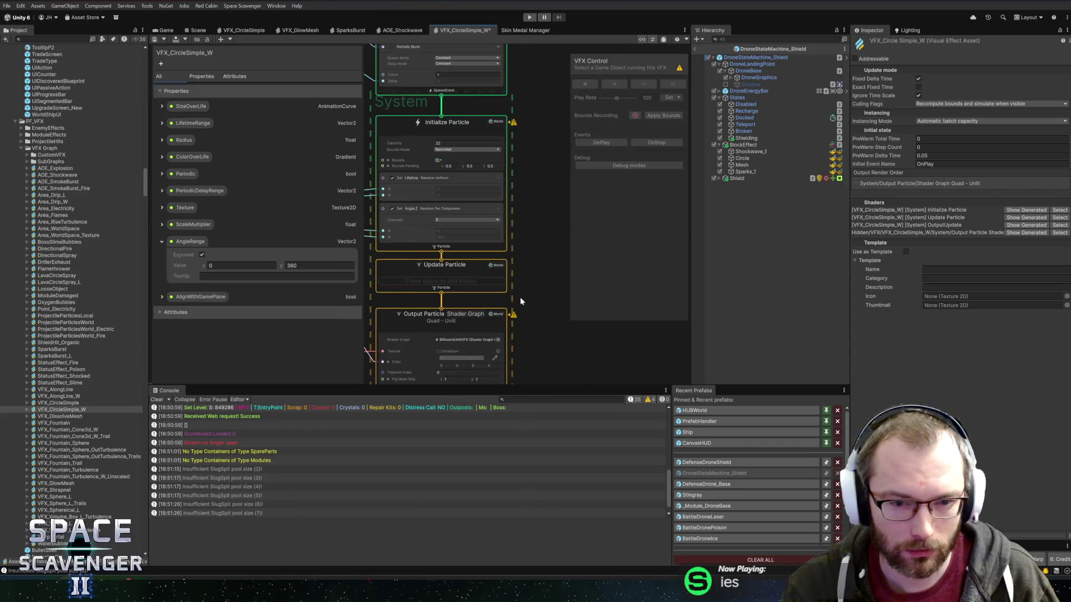
pyautogui.click(155, 40)
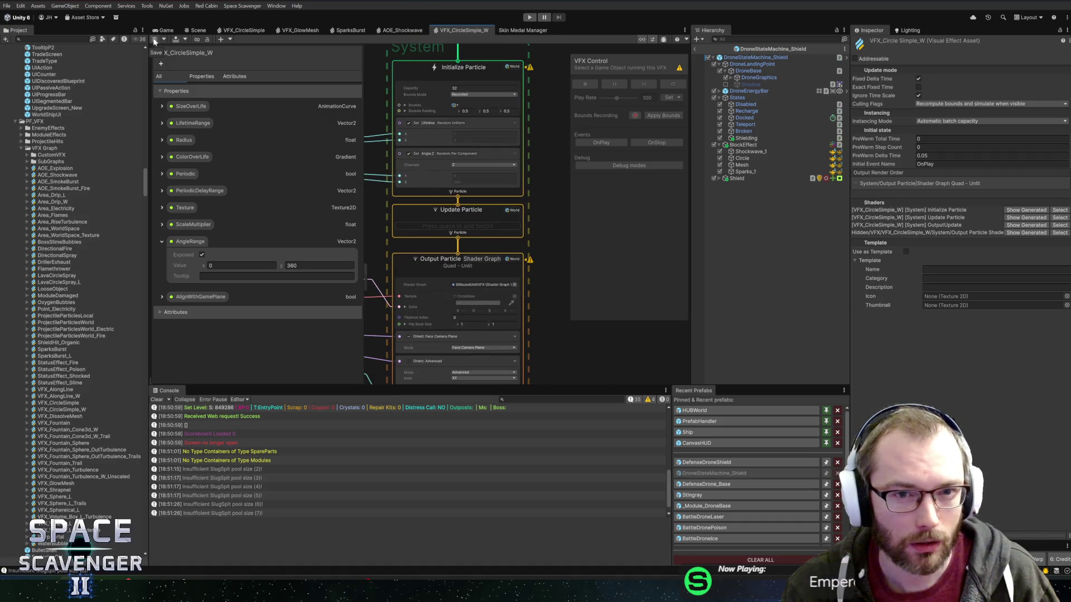
# Assign VFX_CircleSimple_W as the Circle effect's Asset Template and save the shield prefab
pyautogui.click(198, 32)
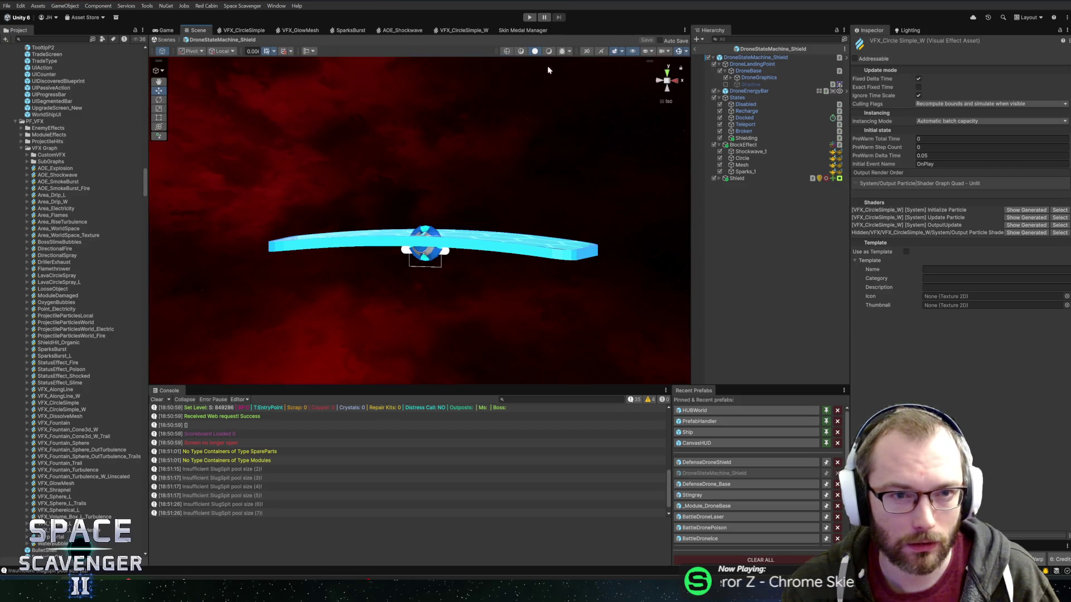
pyautogui.click(742, 158)
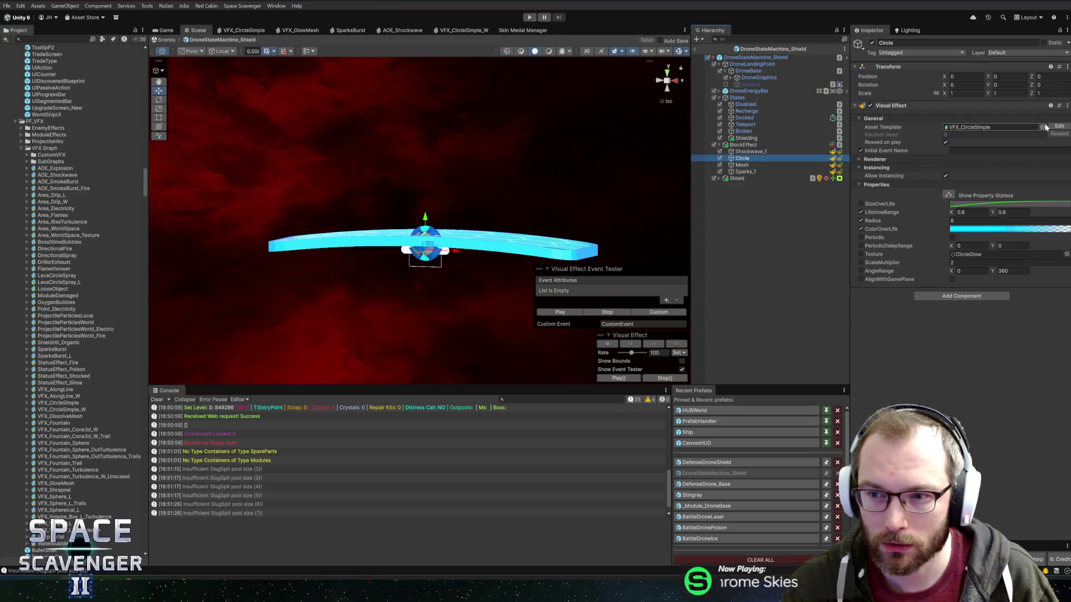
pyautogui.click(1063, 127)
pyautogui.doubleClick(942, 263)
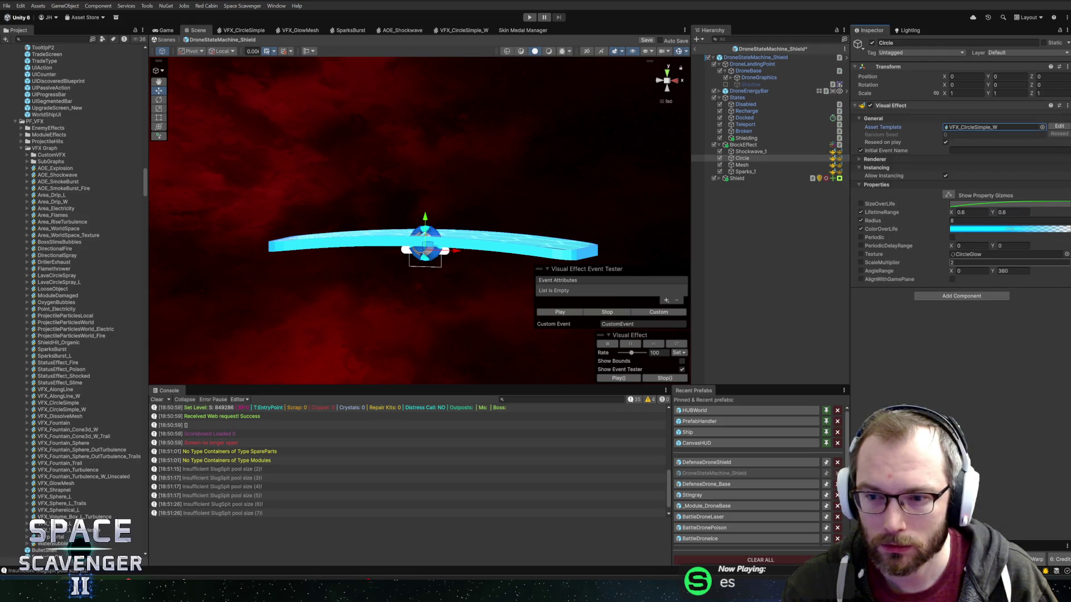
pyautogui.hotkey('ctrl', 's')
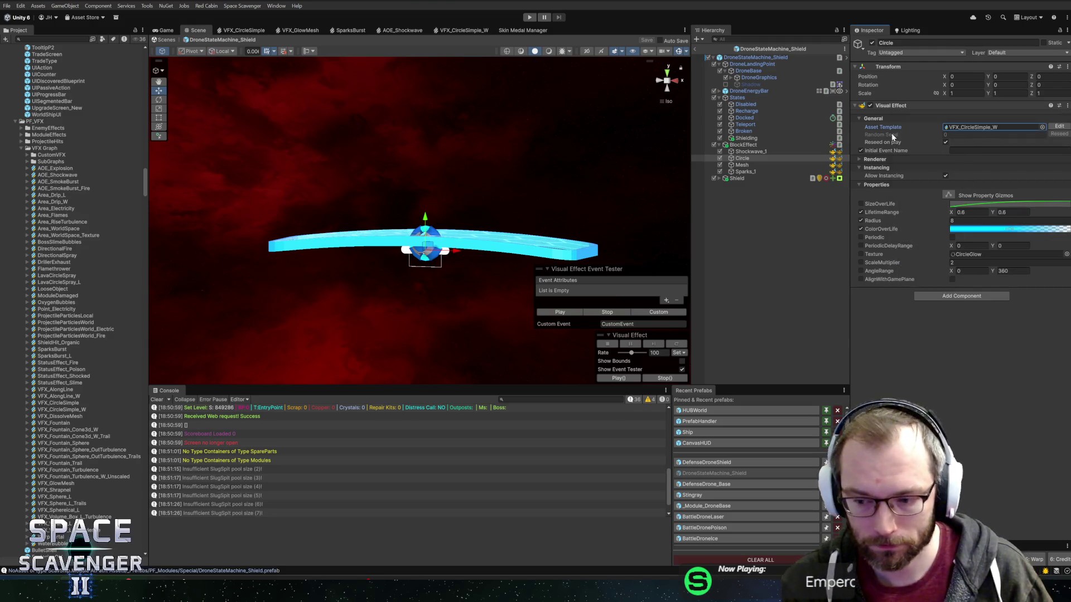
pyautogui.click(757, 152)
# Duplicate Shockwave_1's AOE_Shockwave asset as AOE_Shockwave_W
pyautogui.click(973, 127)
pyautogui.click(72, 176)
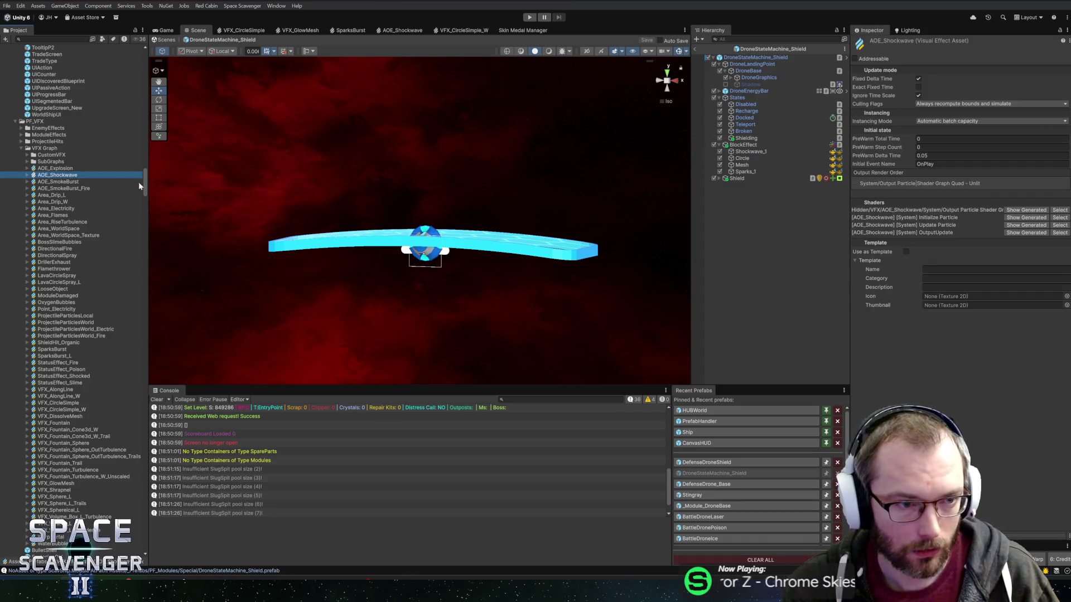
pyautogui.hotkey('ctrl', 'd')
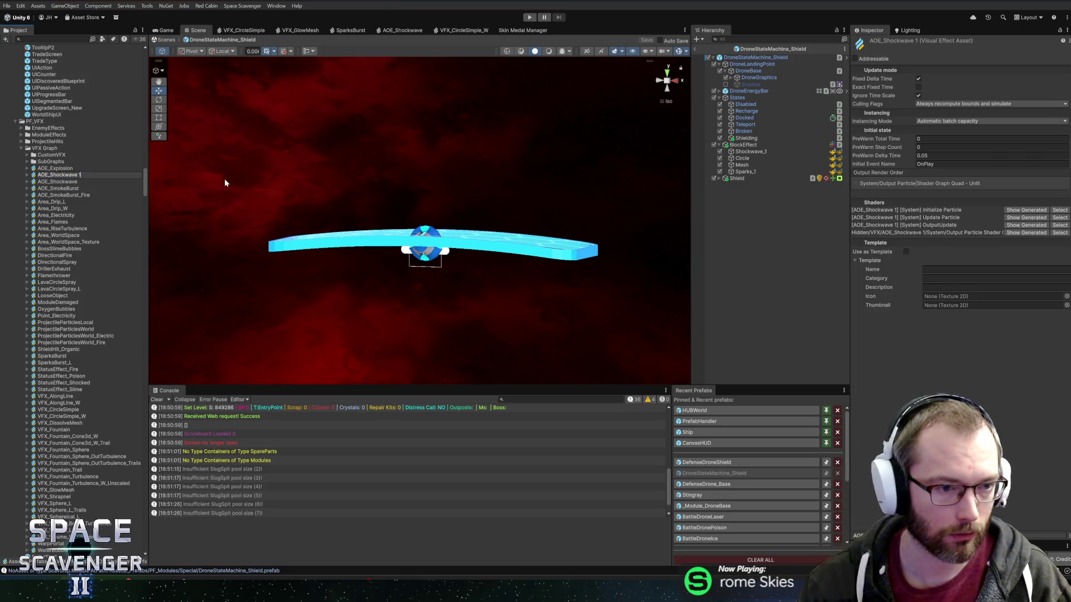
pyautogui.write('_W')
pyautogui.press('Return')
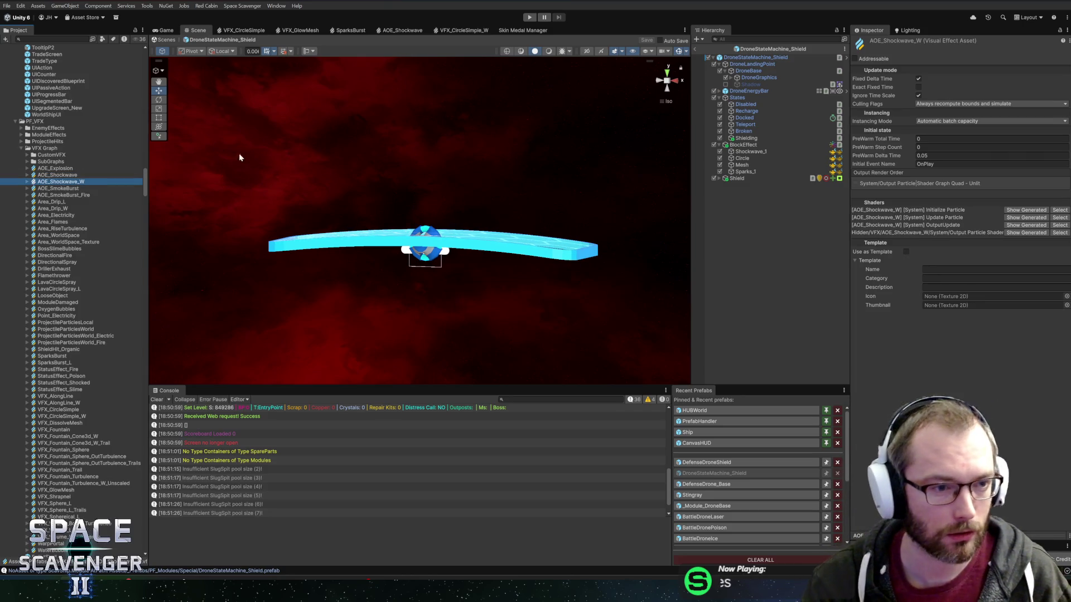
# Open the AOE_Shockwave_W graph in the effect editor and save it
pyautogui.doubleClick(67, 182)
pyautogui.scroll(5, 558, 145)
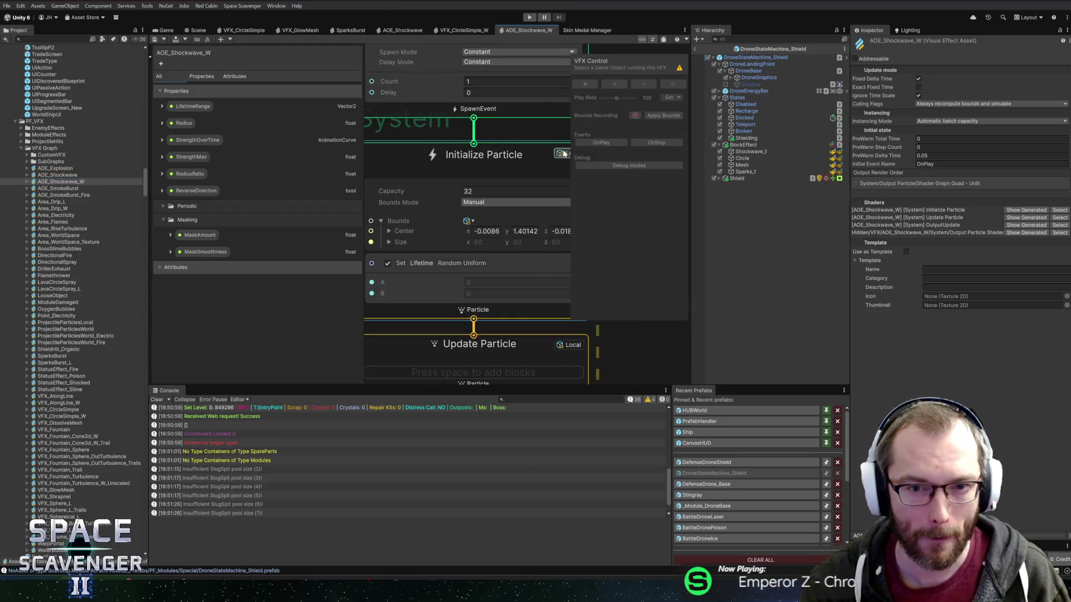
pyautogui.scroll(-5, 563, 151)
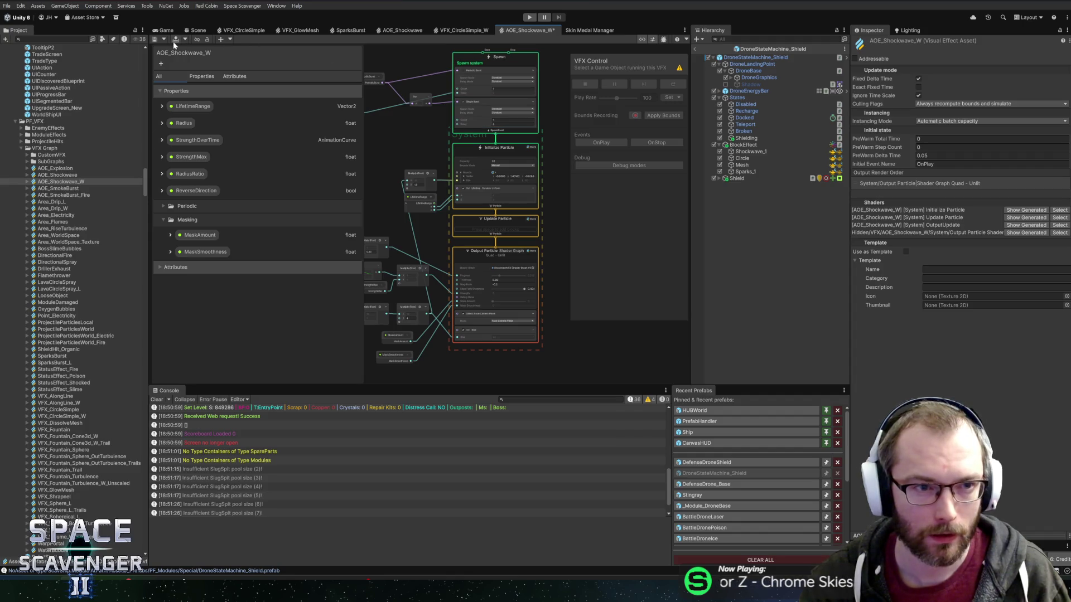
pyautogui.click(158, 38)
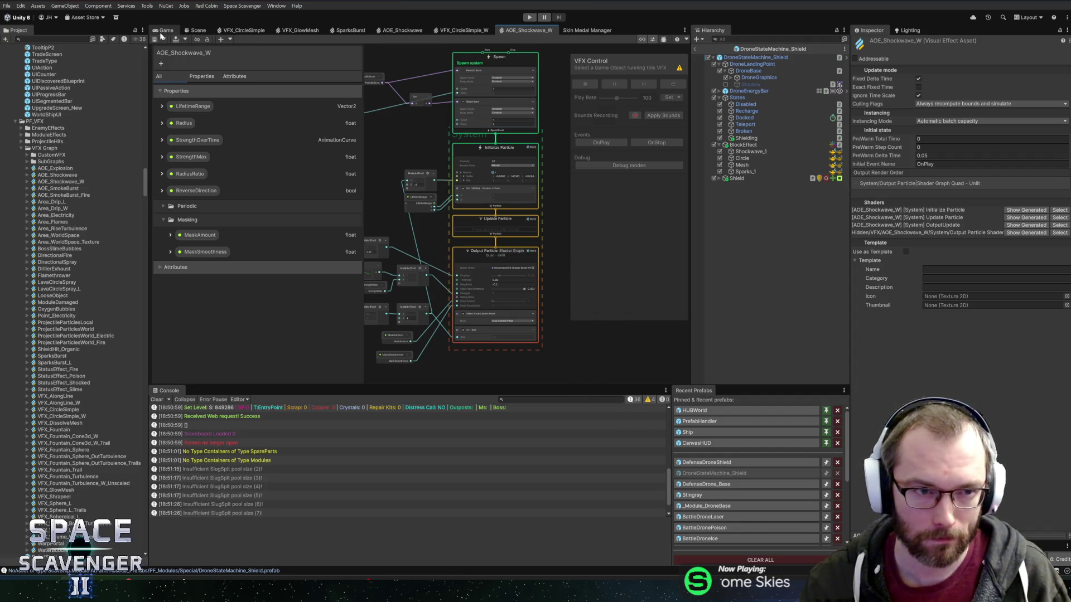
pyautogui.click(163, 35)
# Back in the shield prefab, set Shockwave_1's Asset Template to AOE_Shockwave_W
pyautogui.click(206, 31)
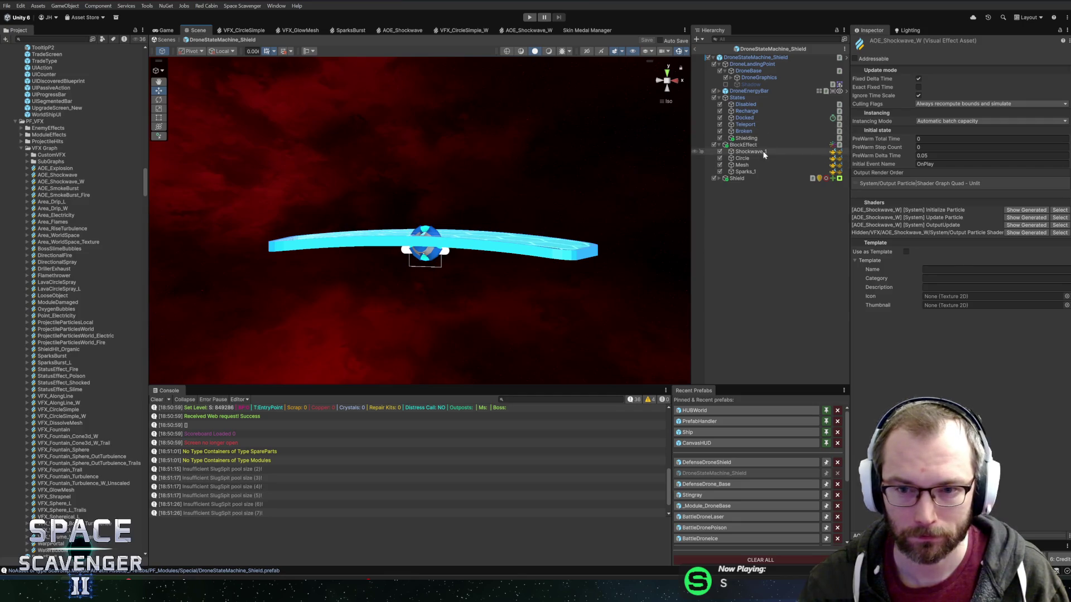
pyautogui.click(764, 153)
pyautogui.click(1040, 128)
pyautogui.doubleClick(937, 167)
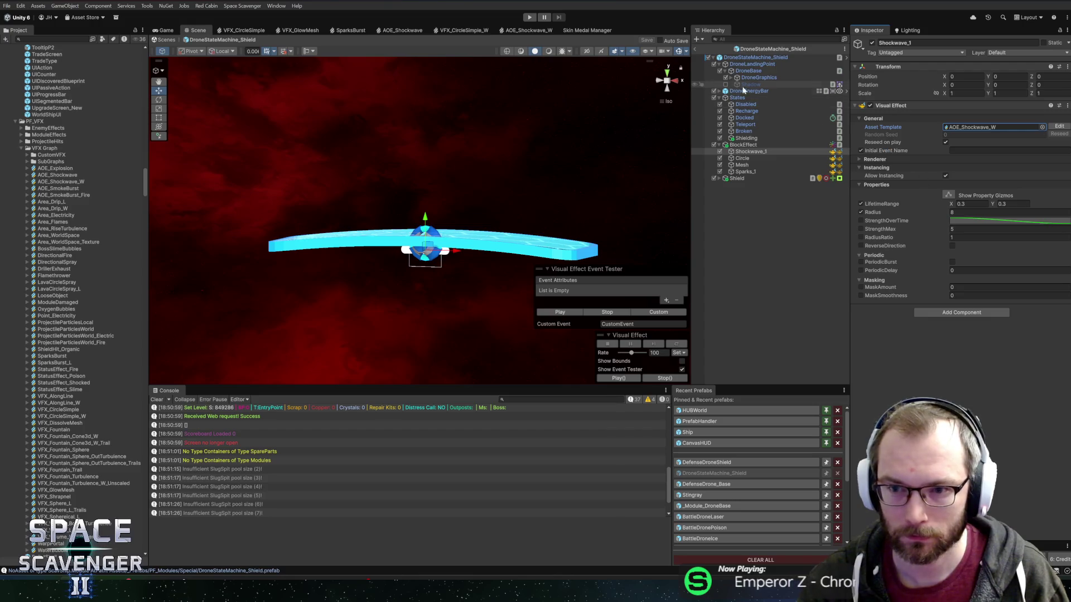
# Exit the prefab, play-test with a Stingray enemy spawned via 'spawn sting', then stop play mode
pyautogui.click(696, 50)
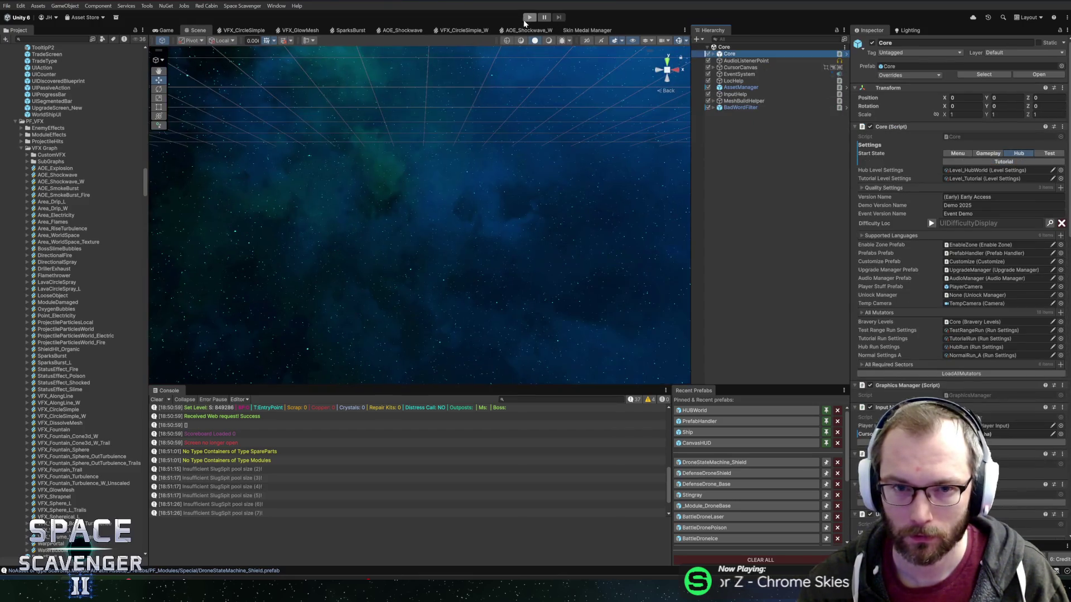
pyautogui.click(527, 20)
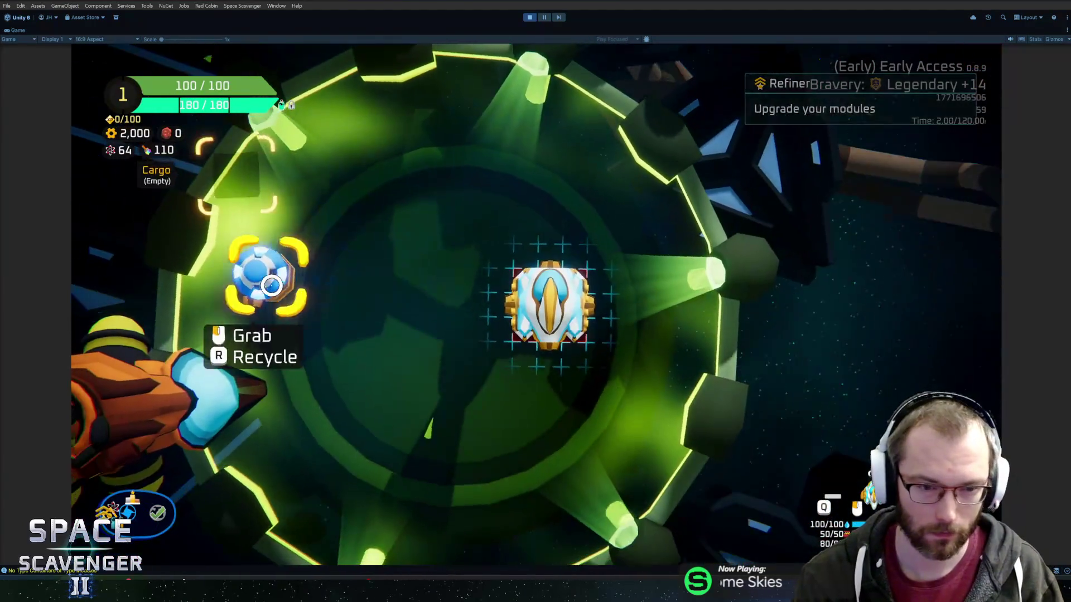
pyautogui.press('`')
pyautogui.write('spawn sting')
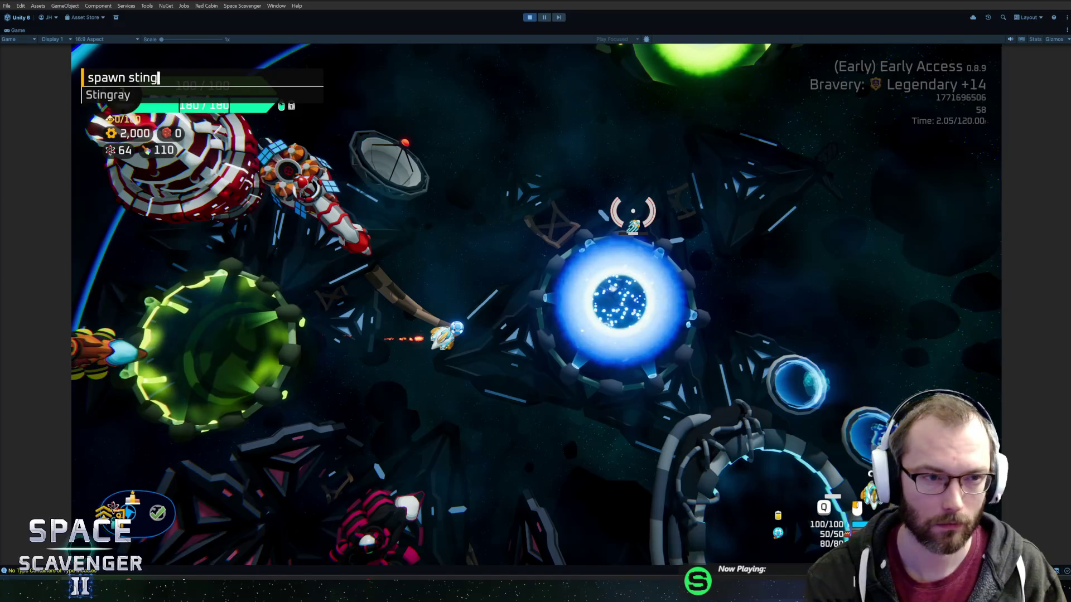
pyautogui.press('Return')
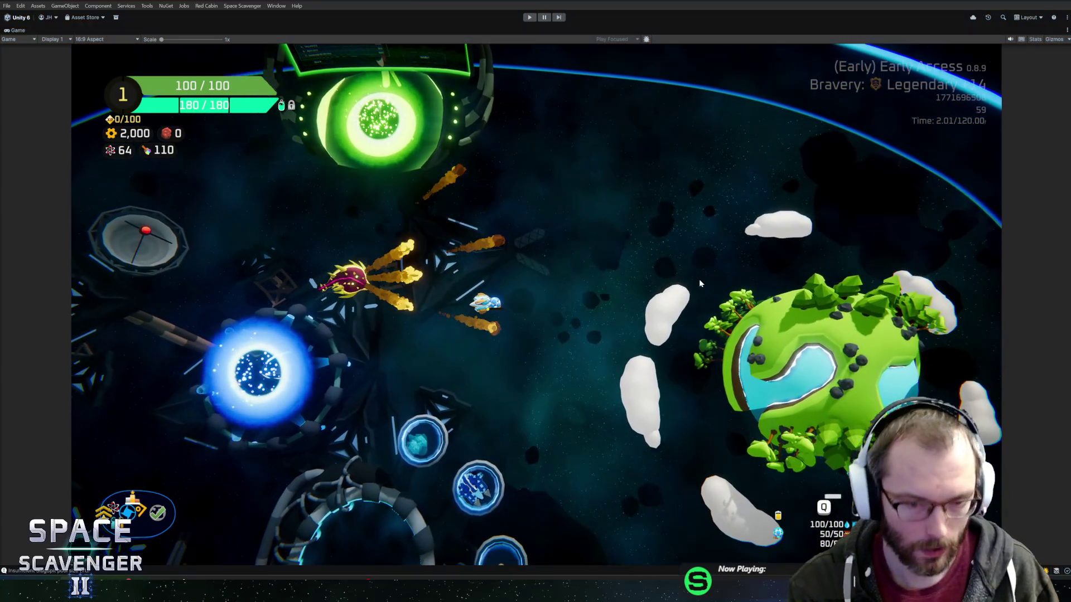
pyautogui.hotkey('ctrl', 'p')
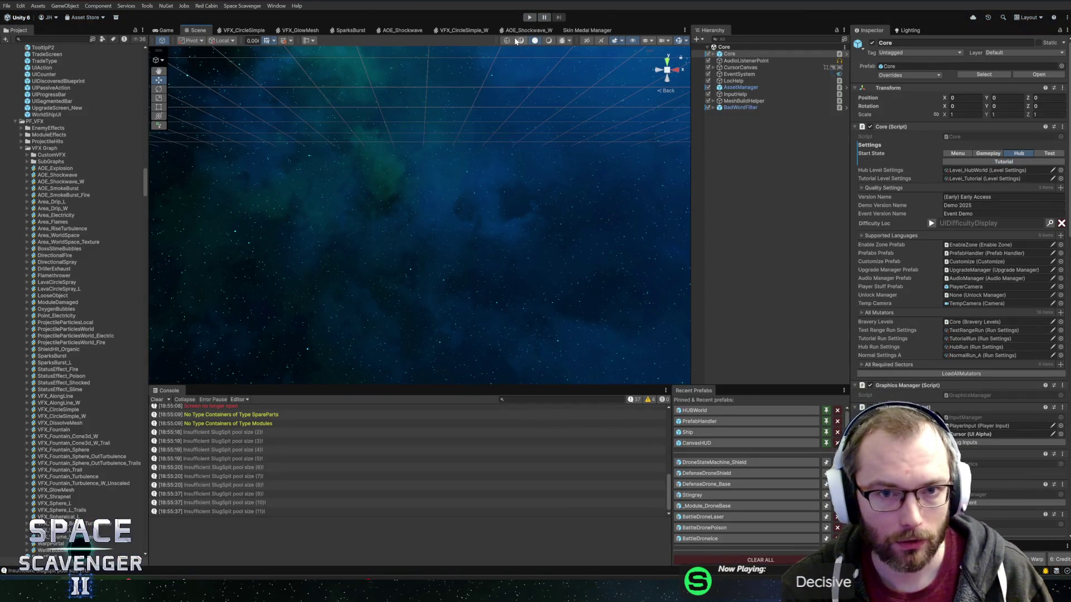
# In the AOE_Shockwave_W graph, pan to the Initialize Particle stage and inspect it with a wider Inspector
pyautogui.click(517, 31)
pyautogui.scroll(-5, 477, 175)
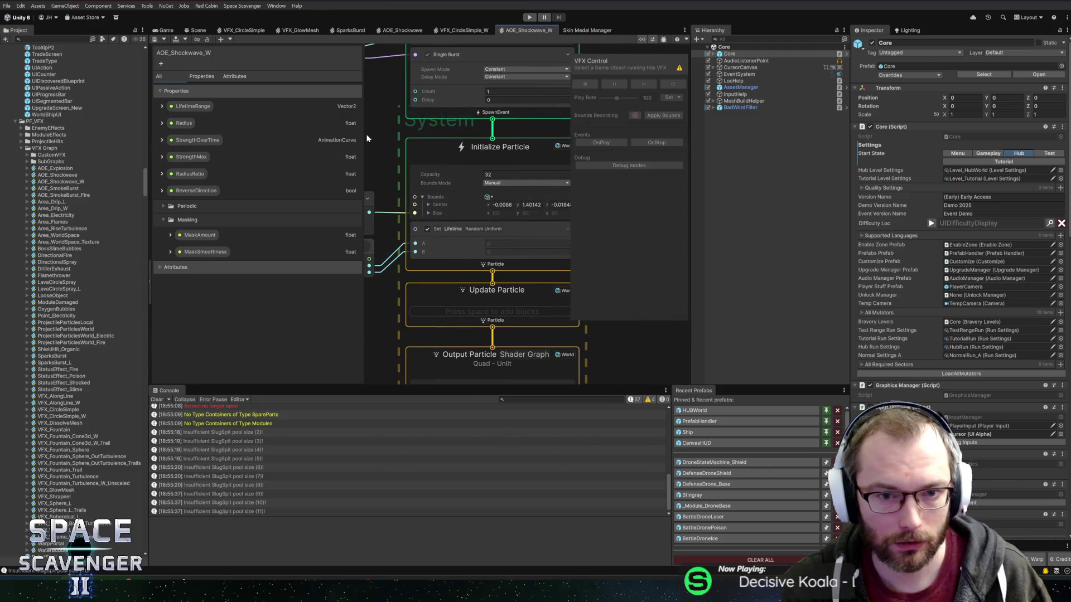
pyautogui.moveTo(416, 173); pyautogui.dragTo(438, 157)
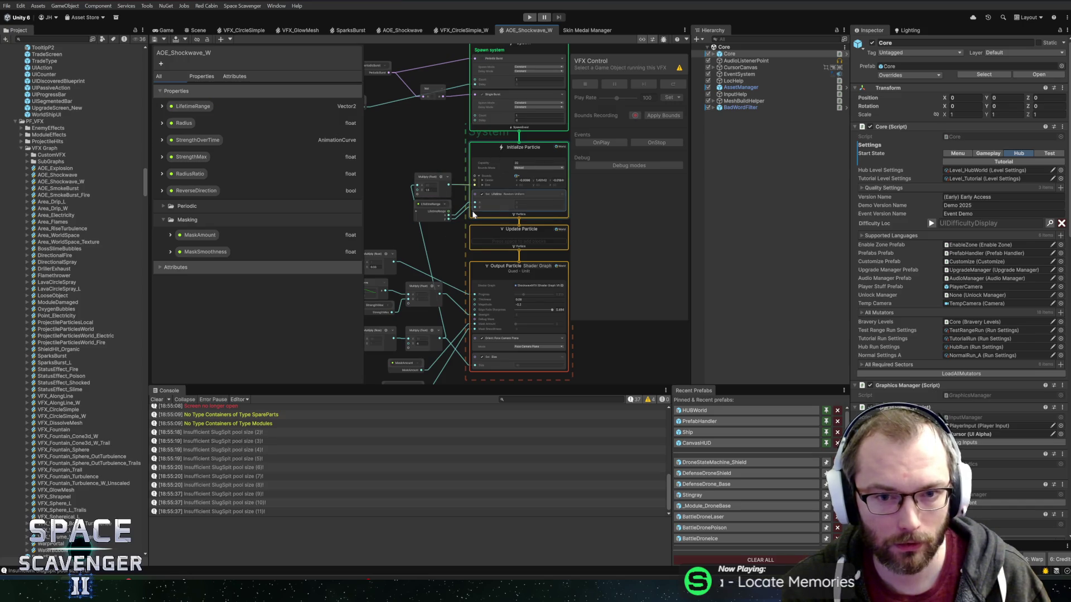
pyautogui.moveTo(473, 215); pyautogui.dragTo(427, 149)
pyautogui.scroll(3, 406, 168)
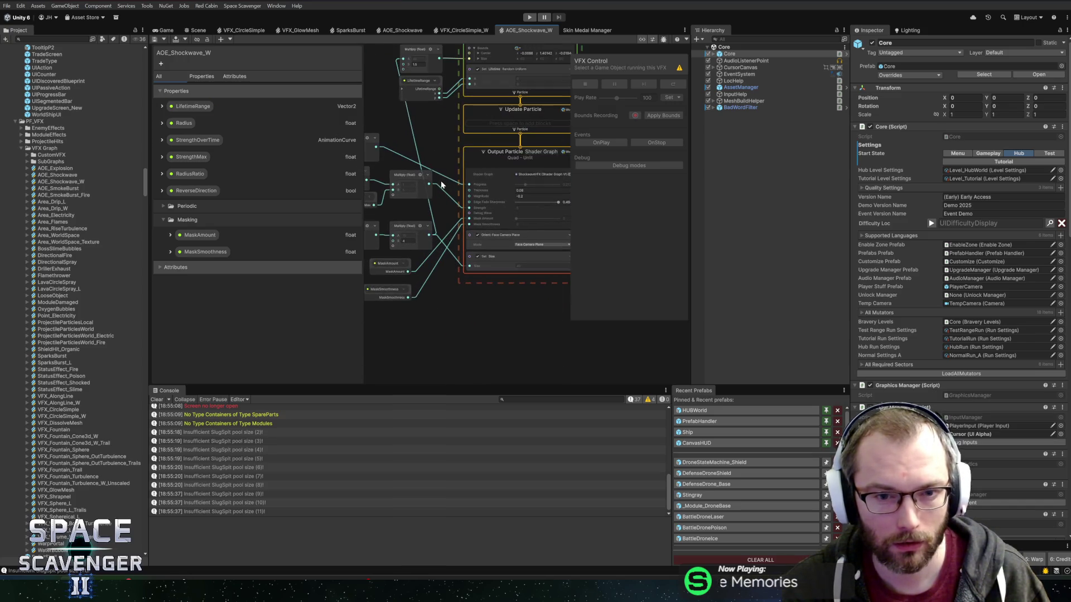
pyautogui.scroll(3, 442, 165)
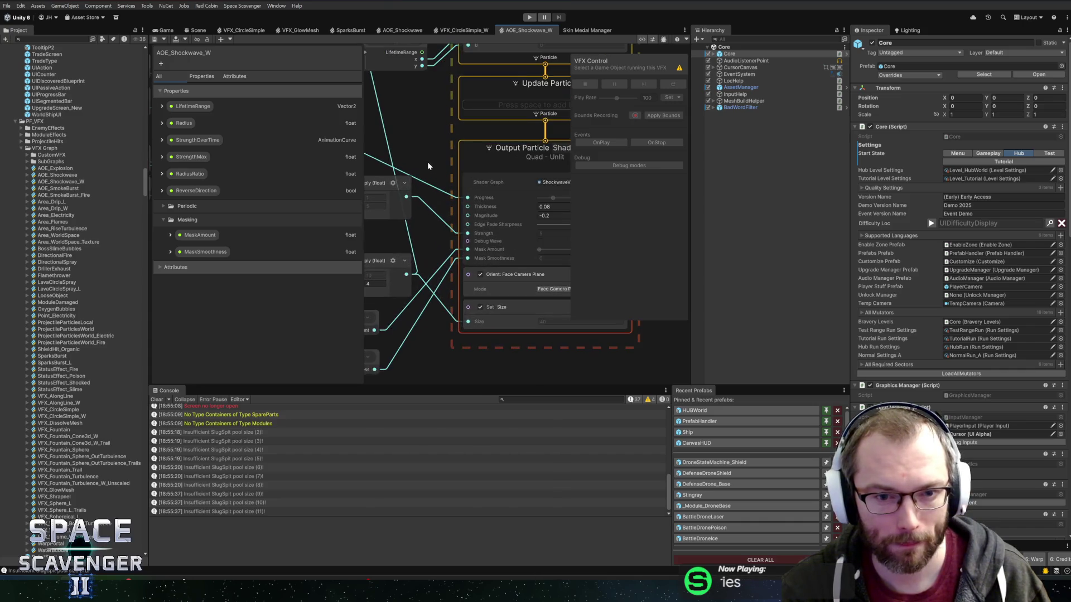
pyautogui.moveTo(428, 166); pyautogui.dragTo(415, 336)
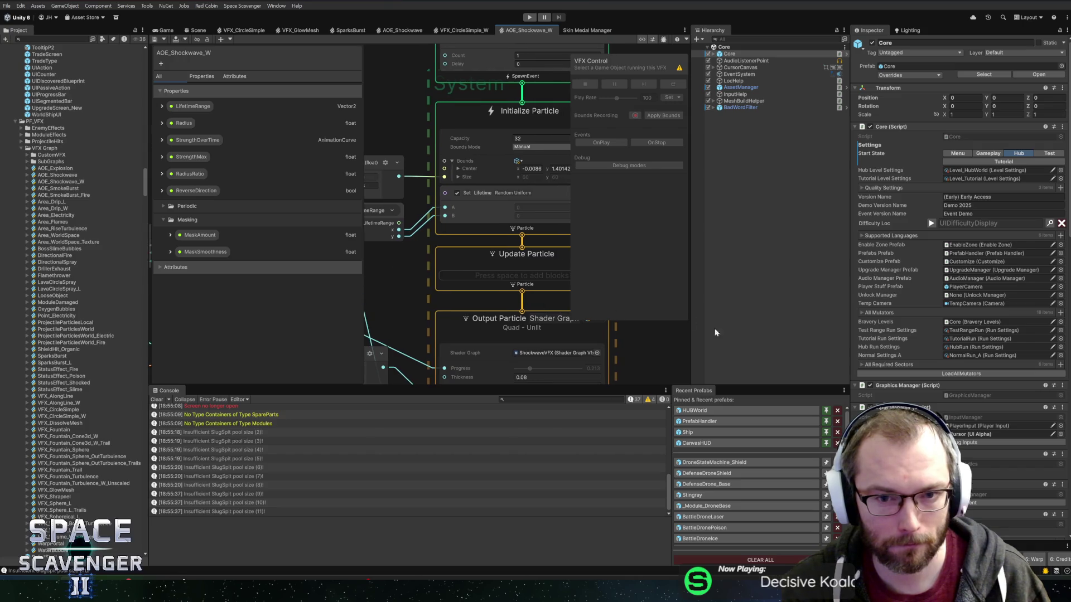
pyautogui.moveTo(850, 346); pyautogui.dragTo(892, 346)
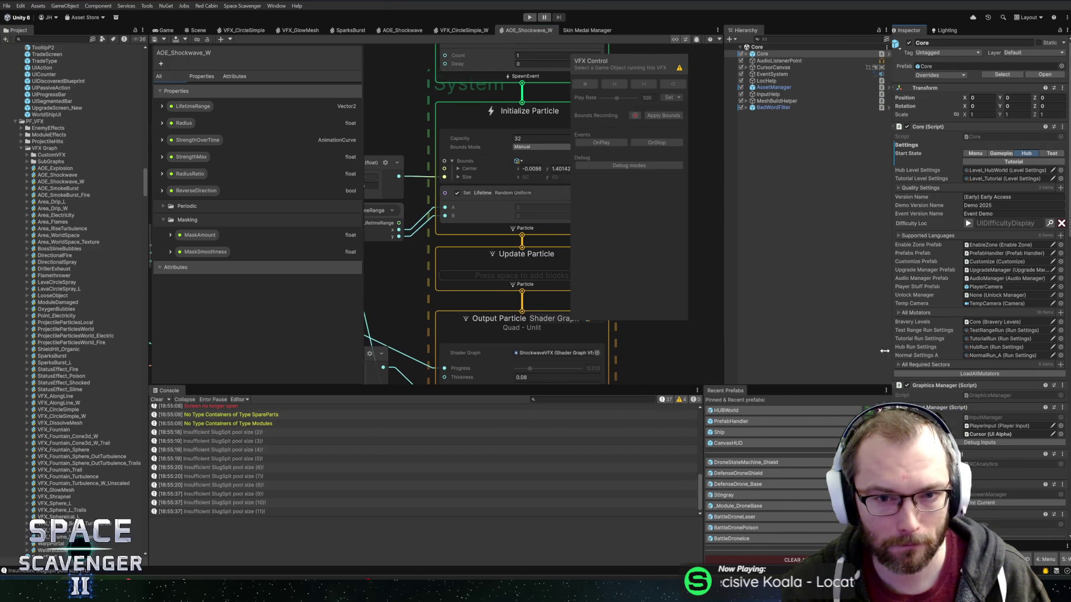
pyautogui.click(479, 113)
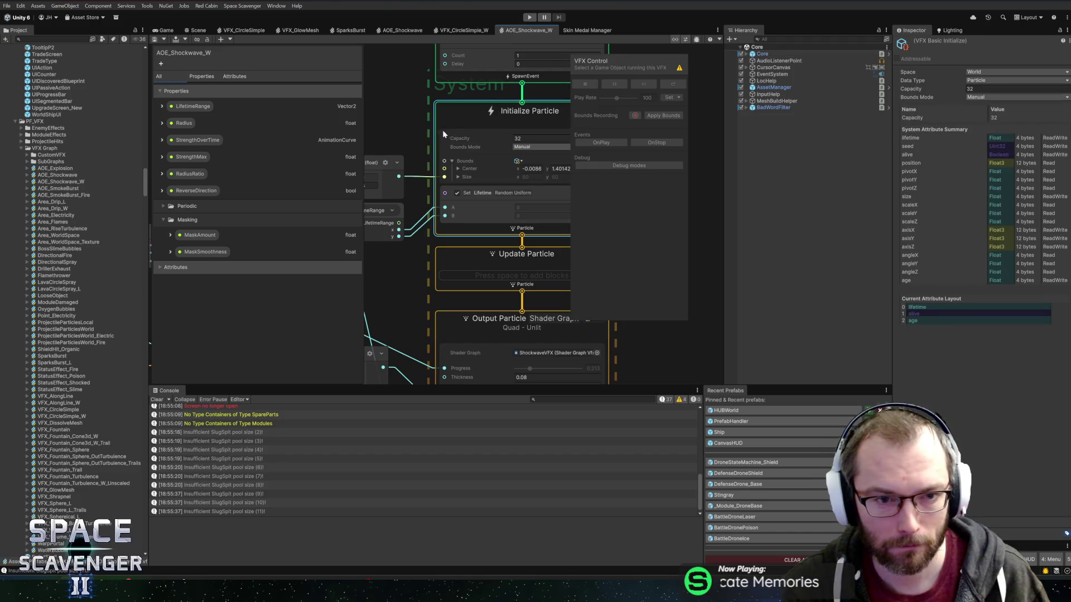
pyautogui.scroll(-3, 401, 152)
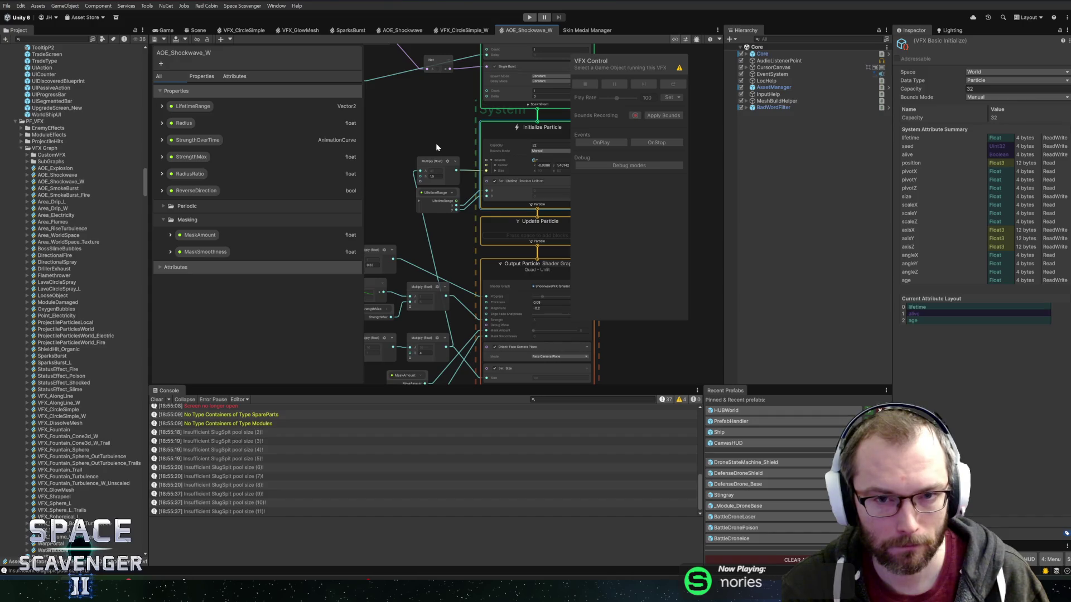
# Switch to the VFX_CircleSimple_W graph and zoom over its particle stages
pyautogui.click(444, 31)
pyautogui.scroll(-4, 440, 178)
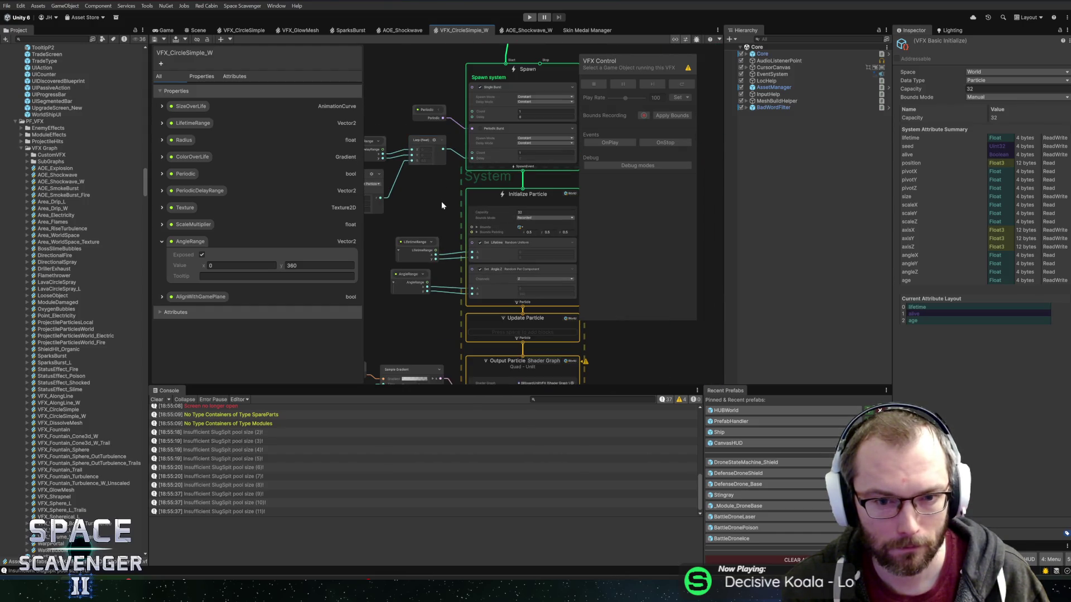
pyautogui.scroll(3, 442, 206)
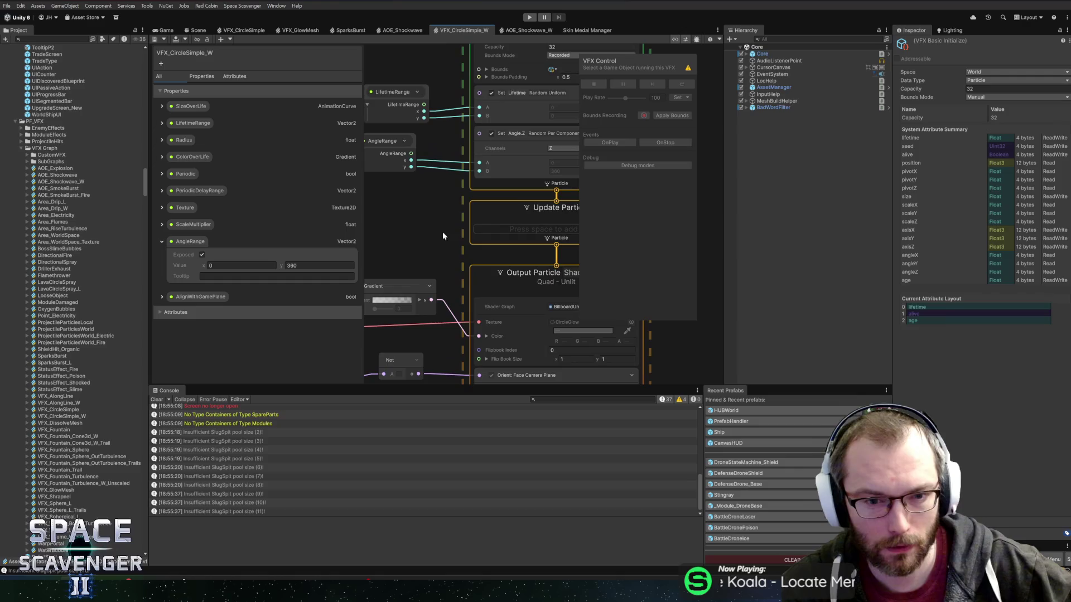
pyautogui.scroll(-3, 445, 232)
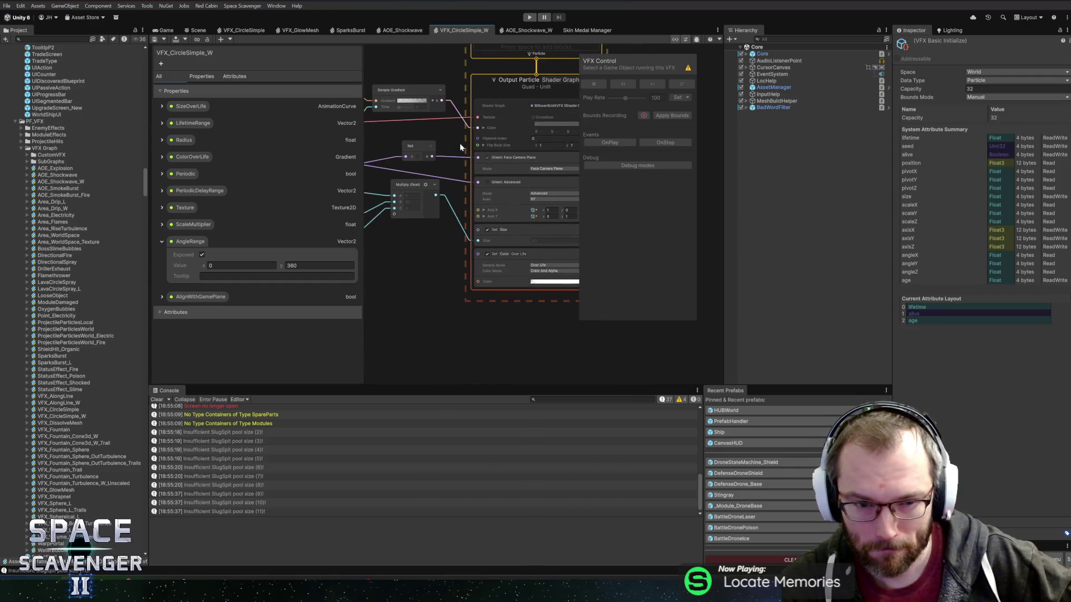
pyautogui.scroll(5, 435, 269)
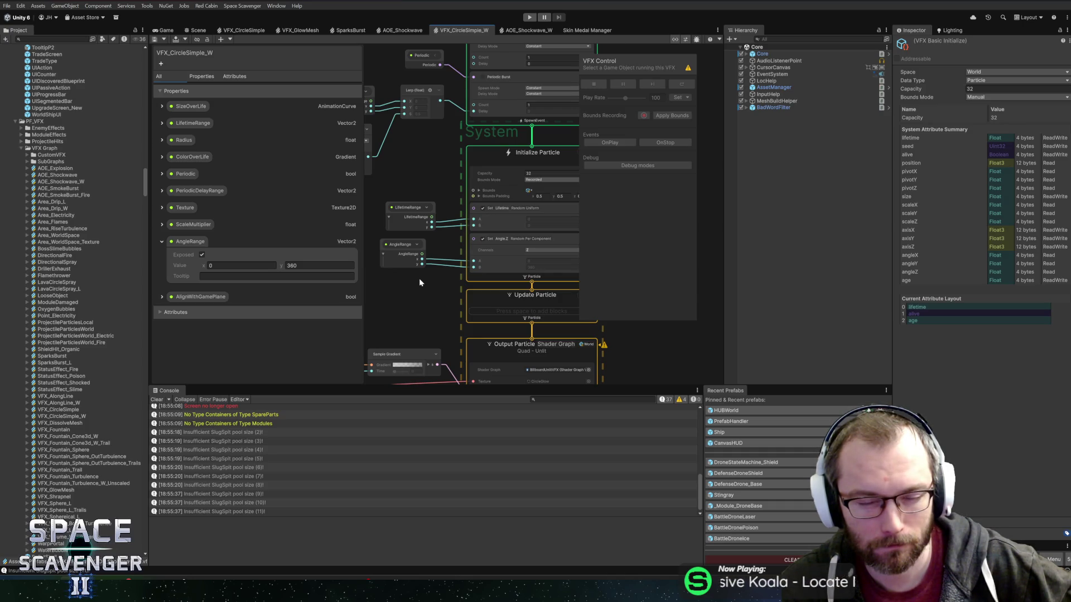
# Add a Local Set Position block to VFX_CircleSimple_W's Initialize Particle and save the graph
pyautogui.click(493, 164)
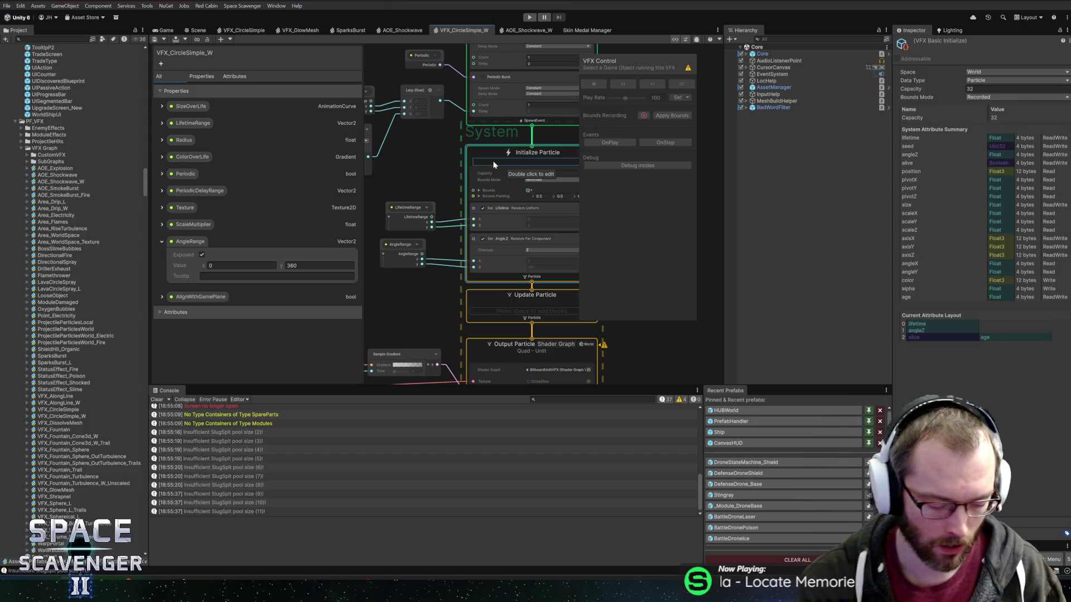
pyautogui.press('space')
pyautogui.write('position')
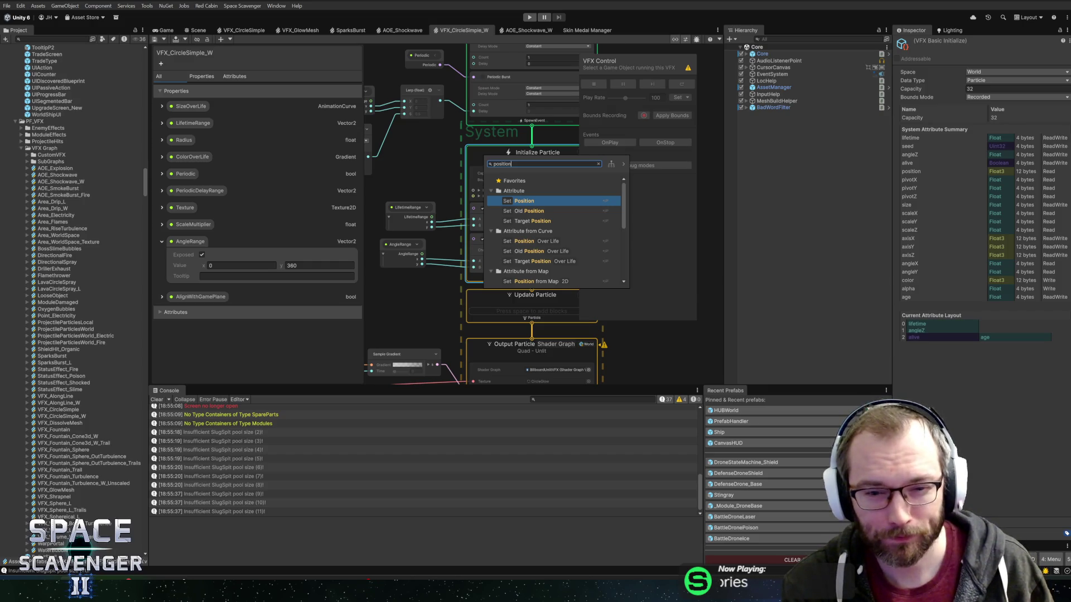
pyautogui.press('Return')
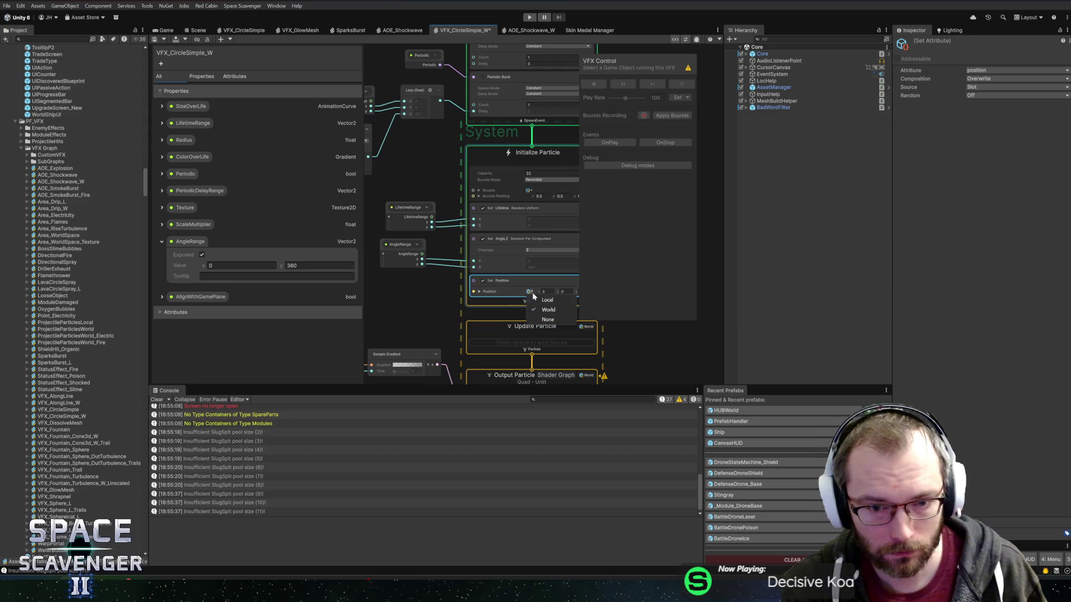
pyautogui.click(537, 298)
pyautogui.moveTo(449, 294); pyautogui.dragTo(426, 285)
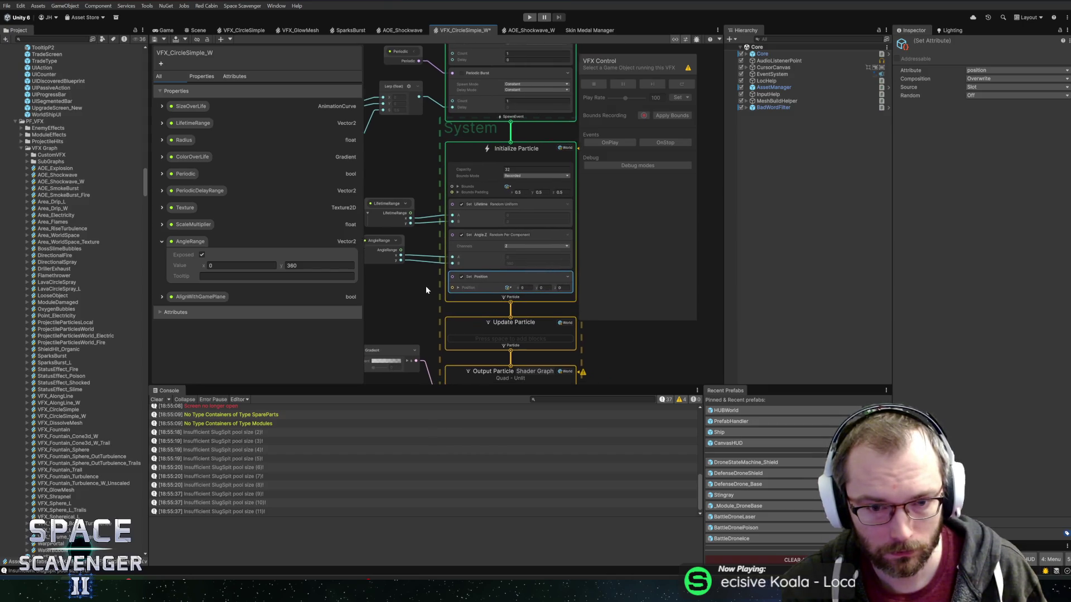
pyautogui.hotkey('ctrl', 's')
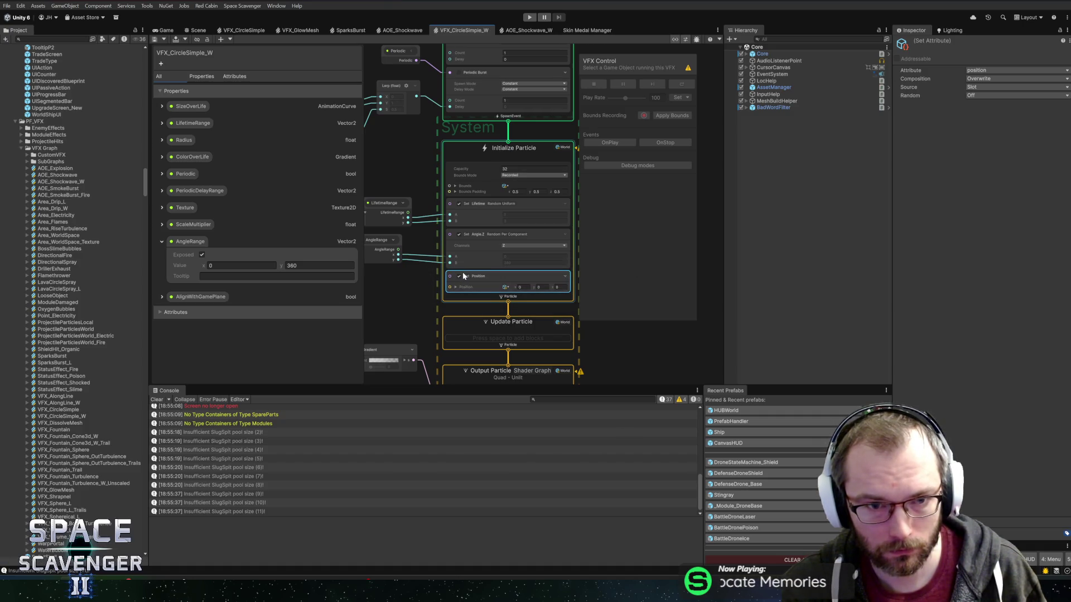
# Paste the Set Position block into AOE_Shockwave_W's Initialize Particle and save that graph
pyautogui.click(518, 32)
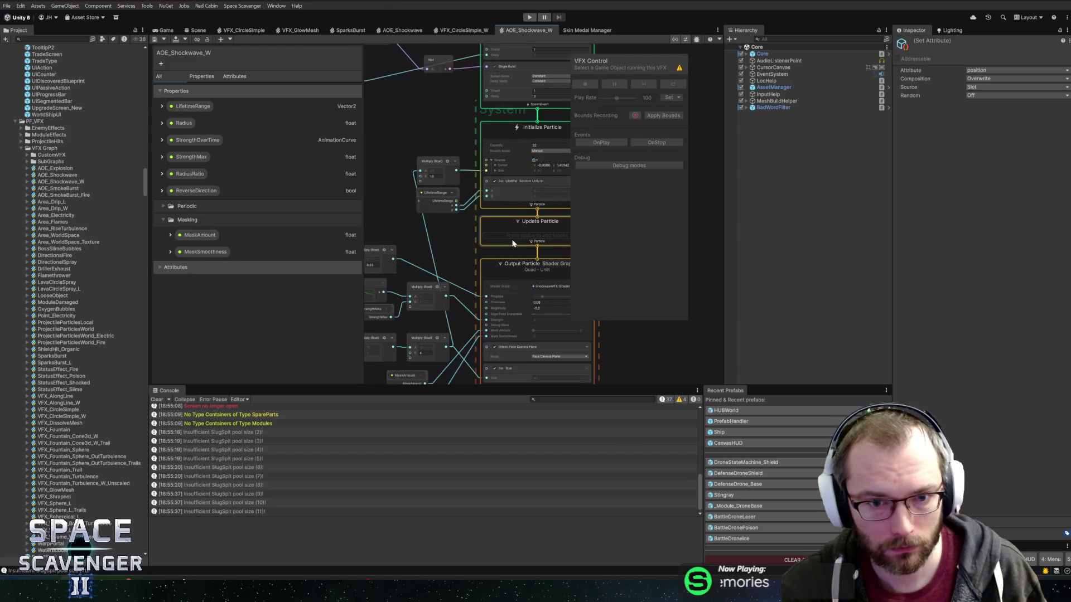
pyautogui.hotkey('ctrl', 'v')
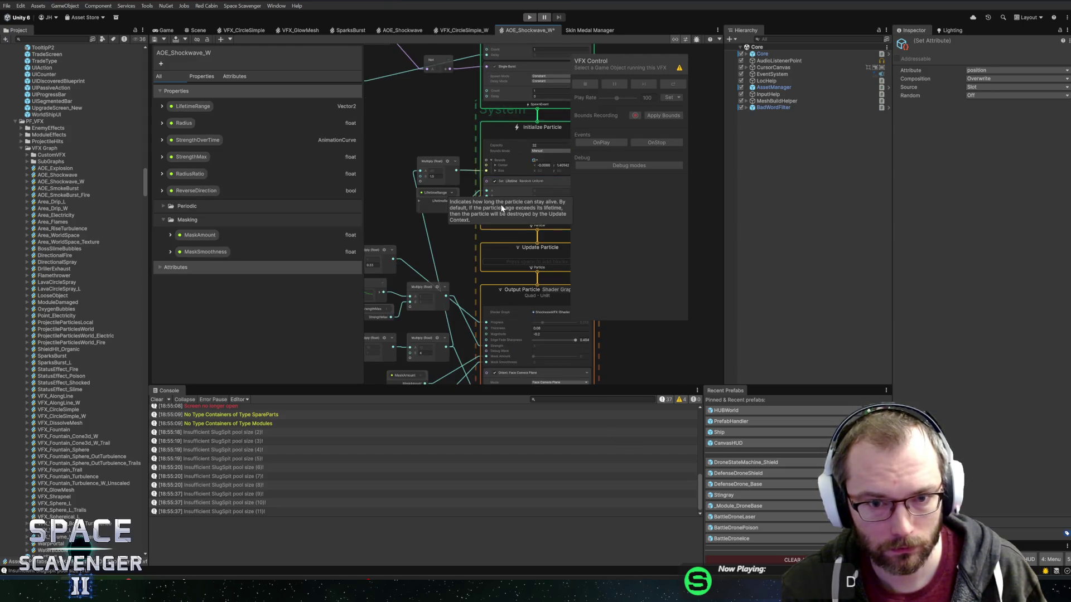
pyautogui.click(503, 220)
pyautogui.hotkey('ctrl', 's')
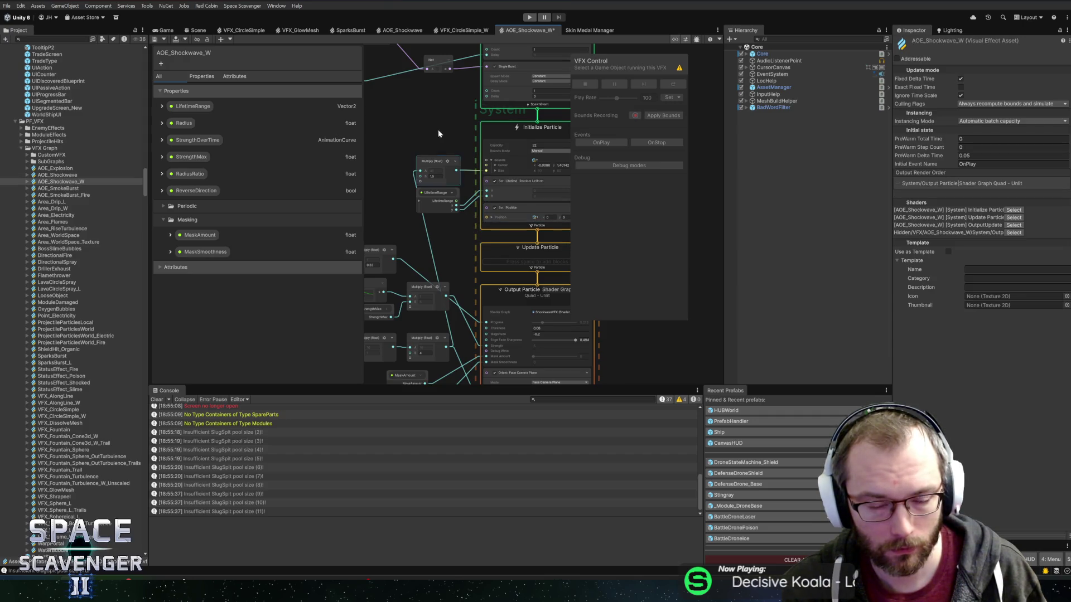
pyautogui.click(165, 30)
pyautogui.click(205, 39)
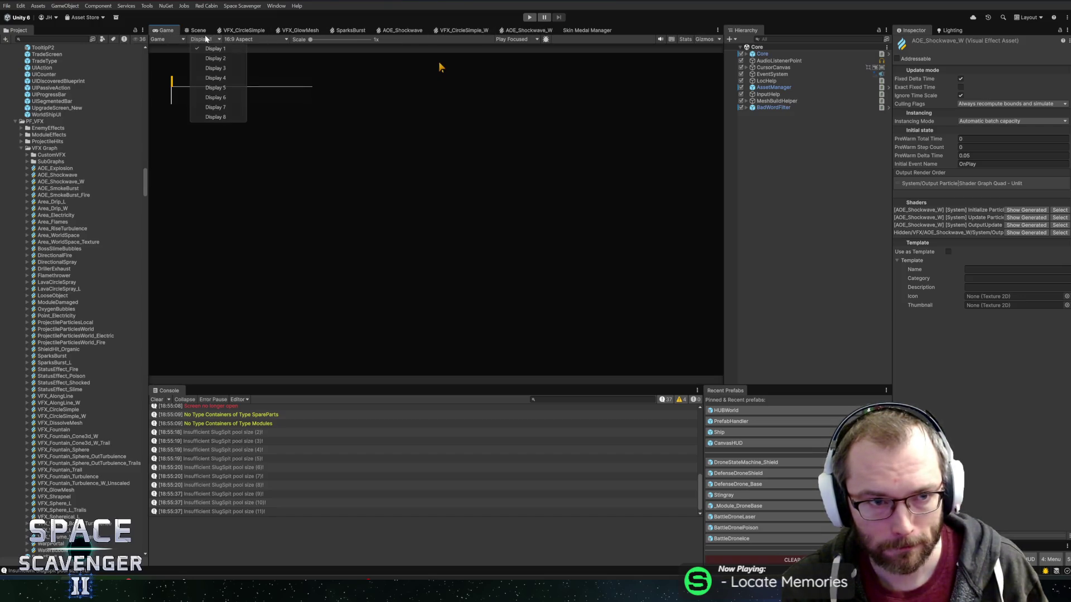
# Enter play mode and spawn a Shield pickup with the 'spawn shiel' console command
pyautogui.click(530, 18)
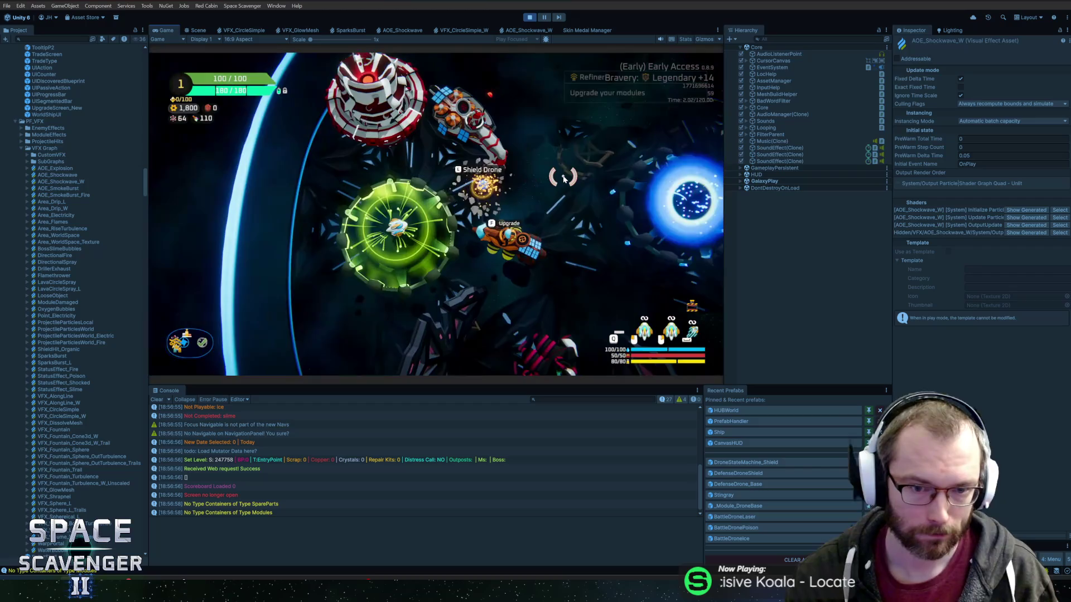
pyautogui.press('`')
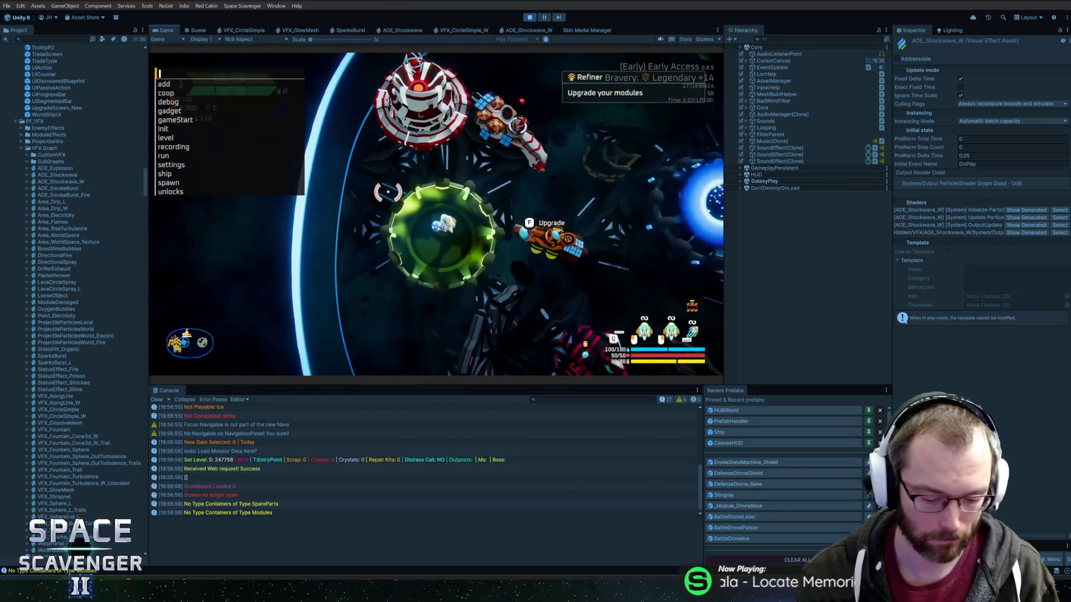
pyautogui.write('spawn')
pyautogui.press('Escape')
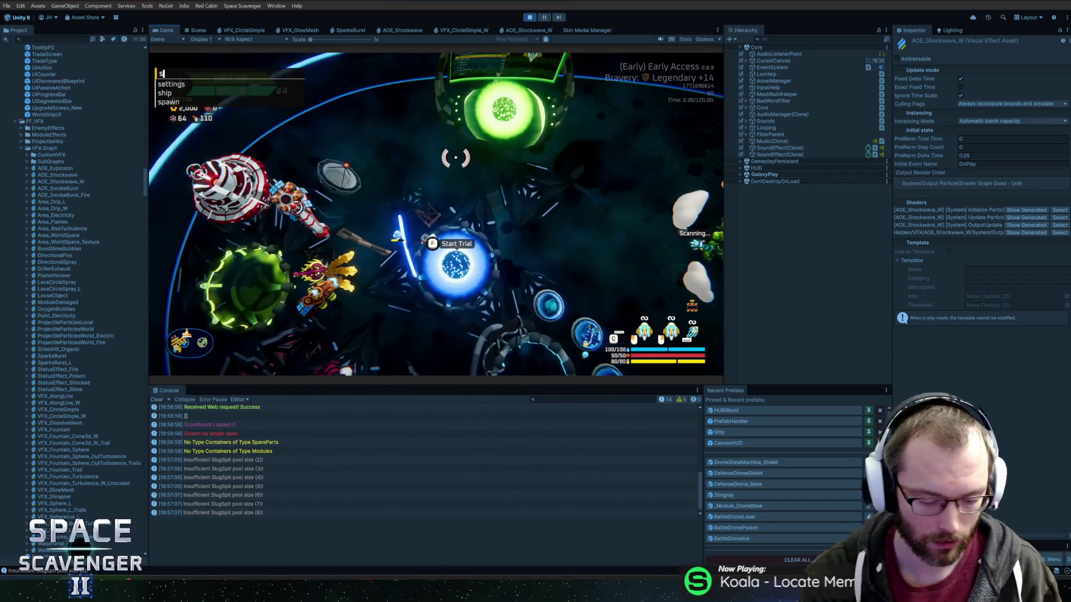
pyautogui.press('`')
pyautogui.write('spawn shiel')
pyautogui.press('Return')
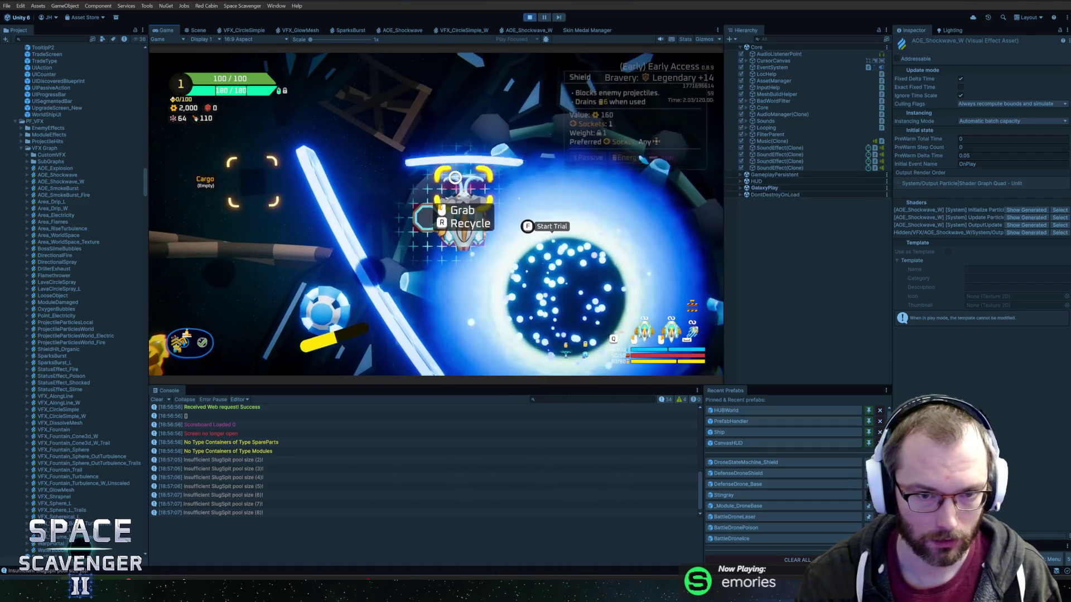
# Fly the ship around the blue portal, recycle a nearby item, then stop play mode
pyautogui.press('d')
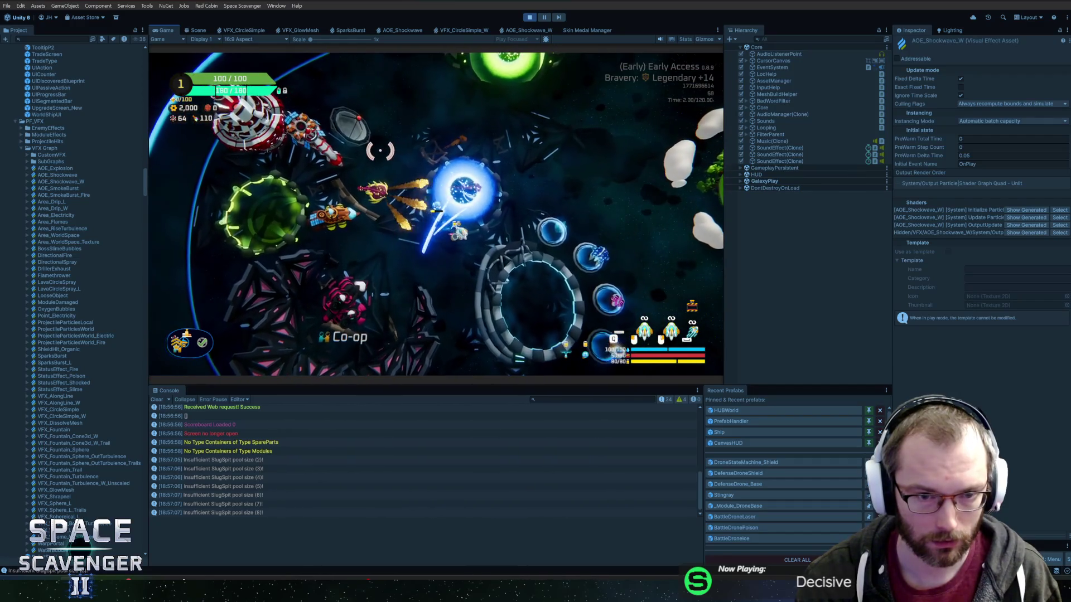
pyautogui.press('w')
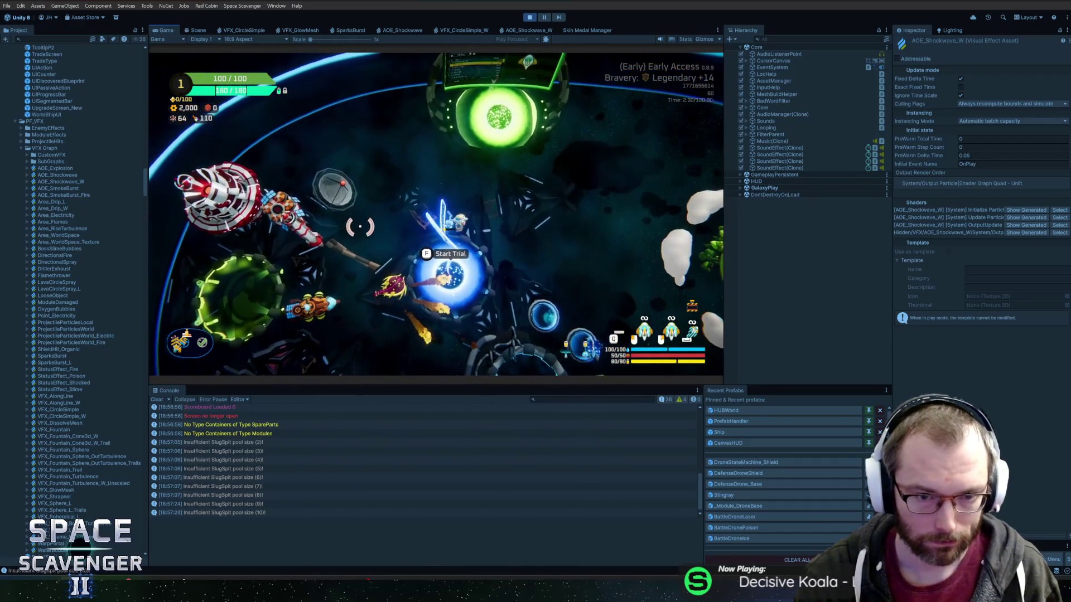
pyautogui.press('a')
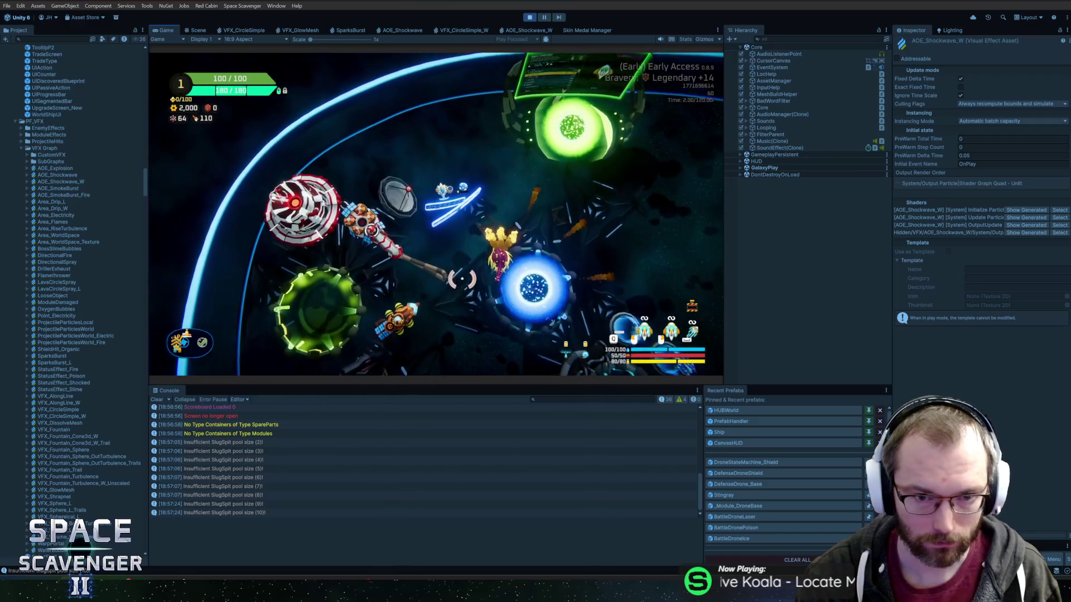
pyautogui.press('w')
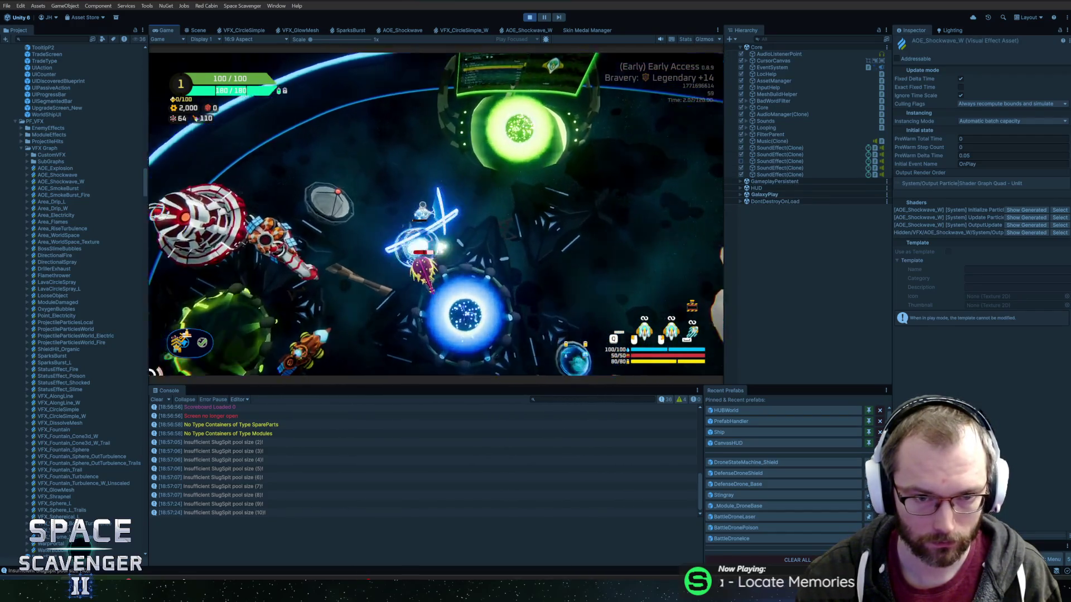
pyautogui.press('s')
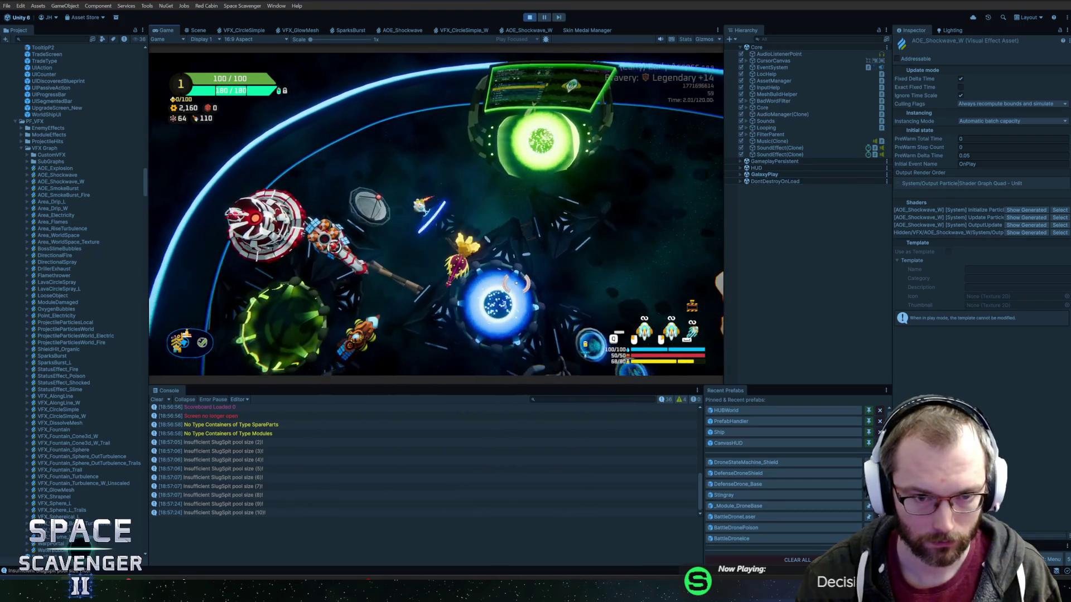
pyautogui.hotkey('ctrl', 'p')
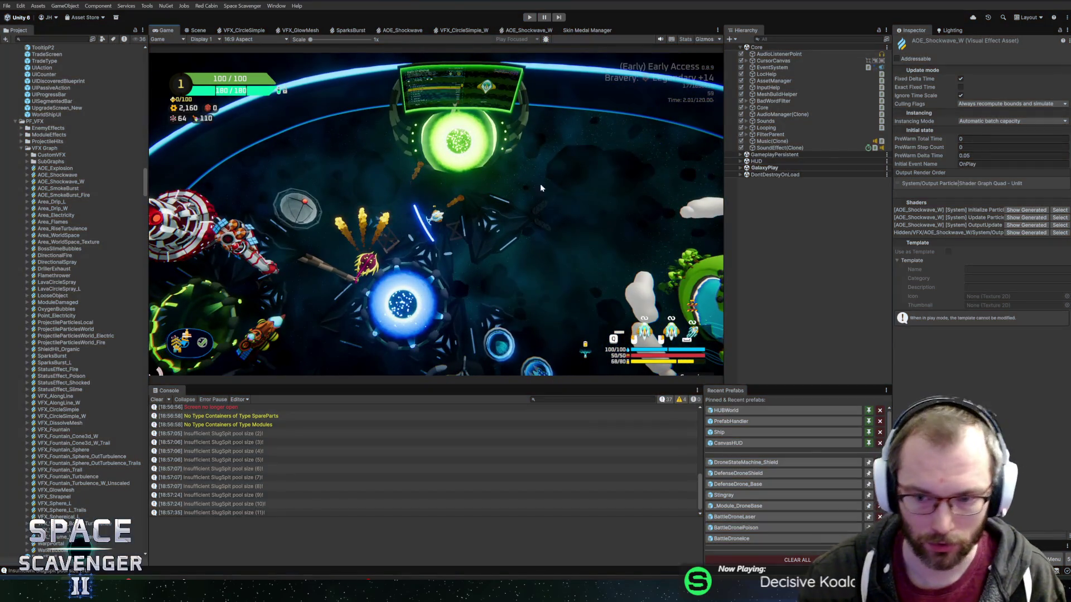
# Open the Shield prefab and assign VFX_CircleSimple_W as its Circle object's Asset Template
pyautogui.scroll(-5, 719, 466)
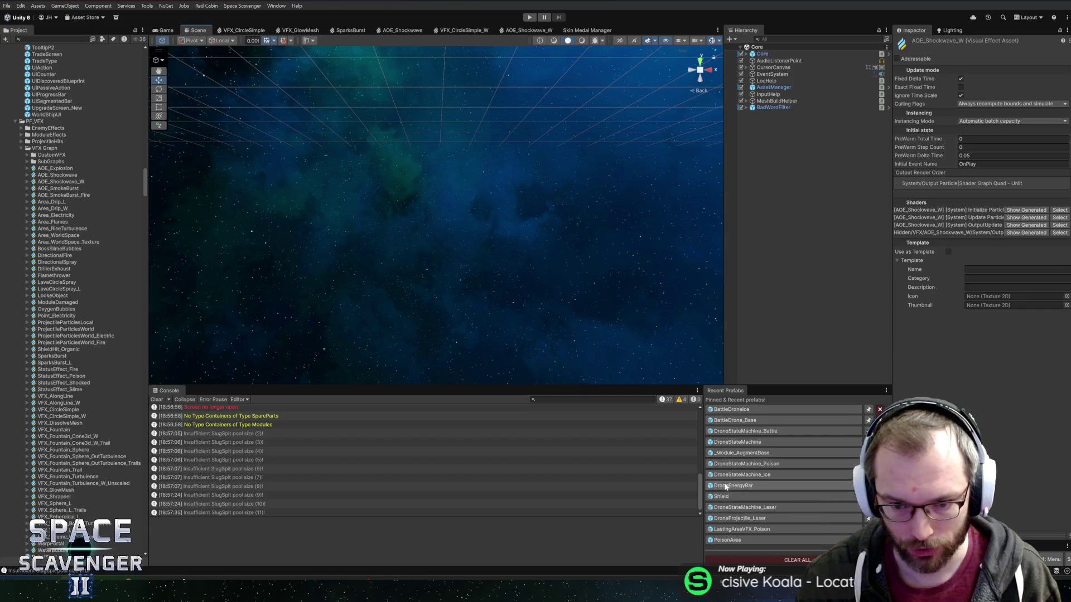
pyautogui.click(721, 496)
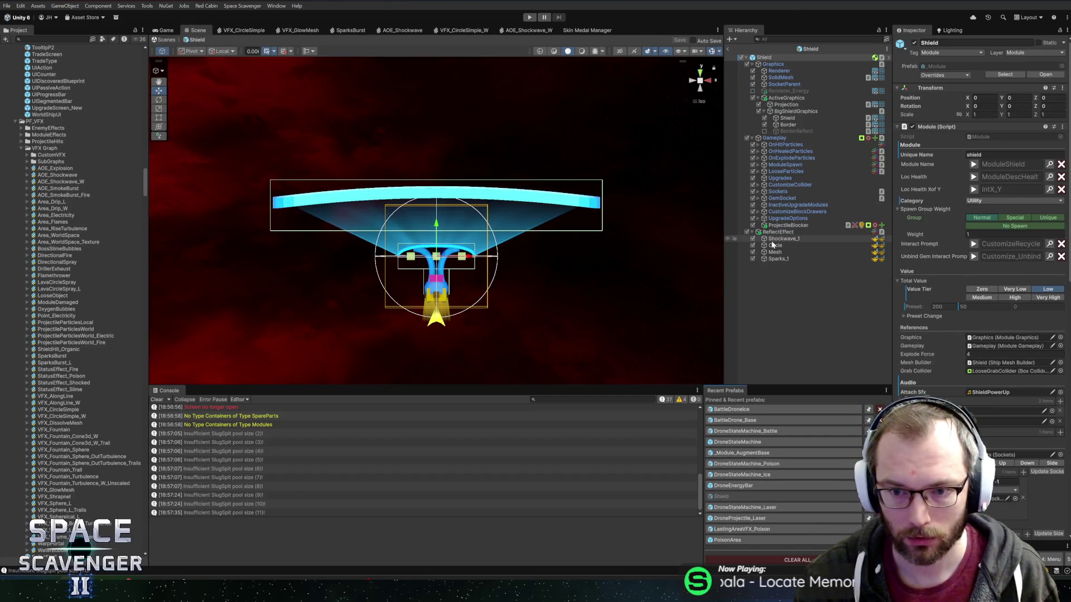
pyautogui.click(773, 238)
pyautogui.keyDown('shift'); pyautogui.click(774, 245); pyautogui.keyUp('shift')
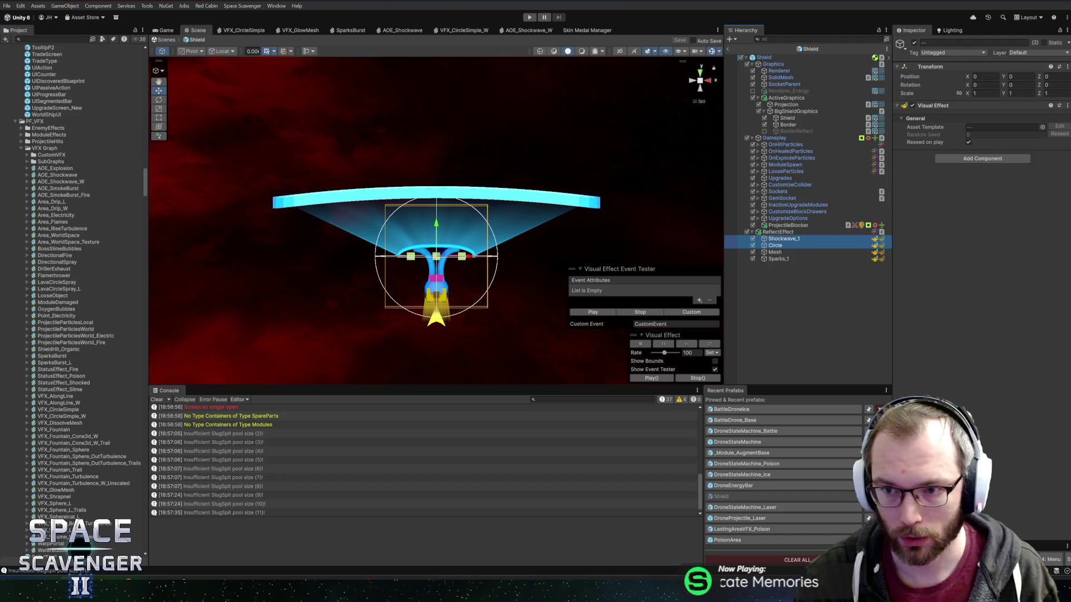
pyautogui.click(818, 238)
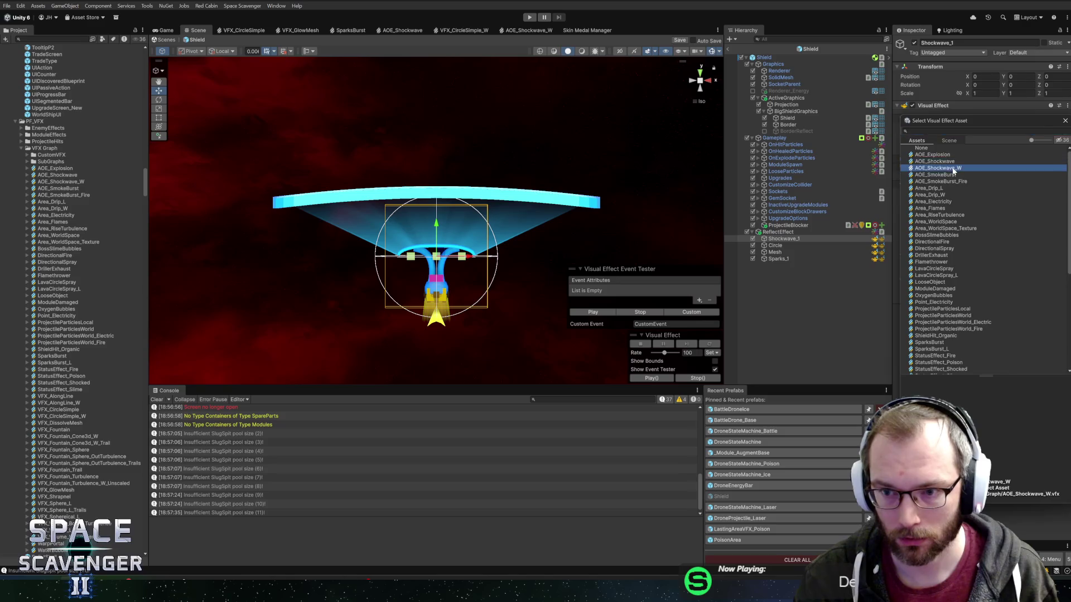
pyautogui.press('Down')
pyautogui.click(1043, 127)
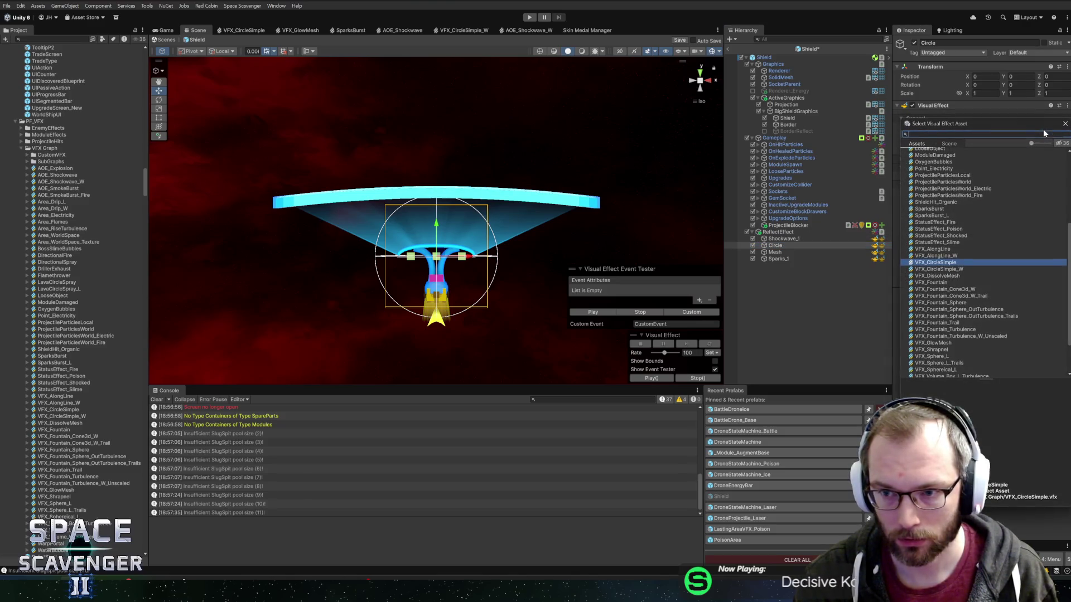
pyautogui.doubleClick(950, 270)
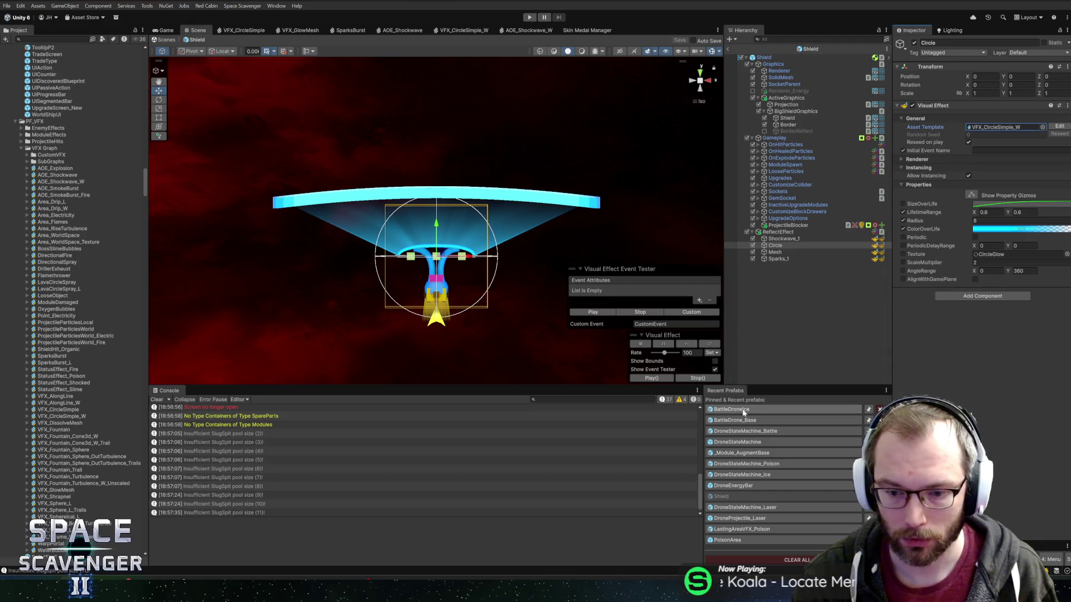
pyautogui.click(806, 49)
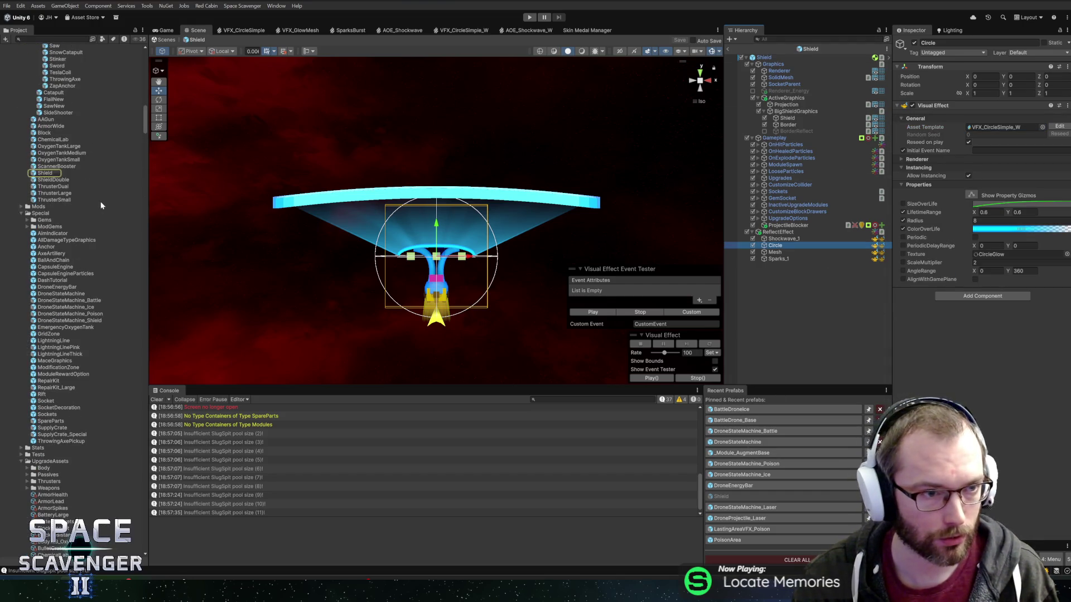
pyautogui.doubleClick(54, 180)
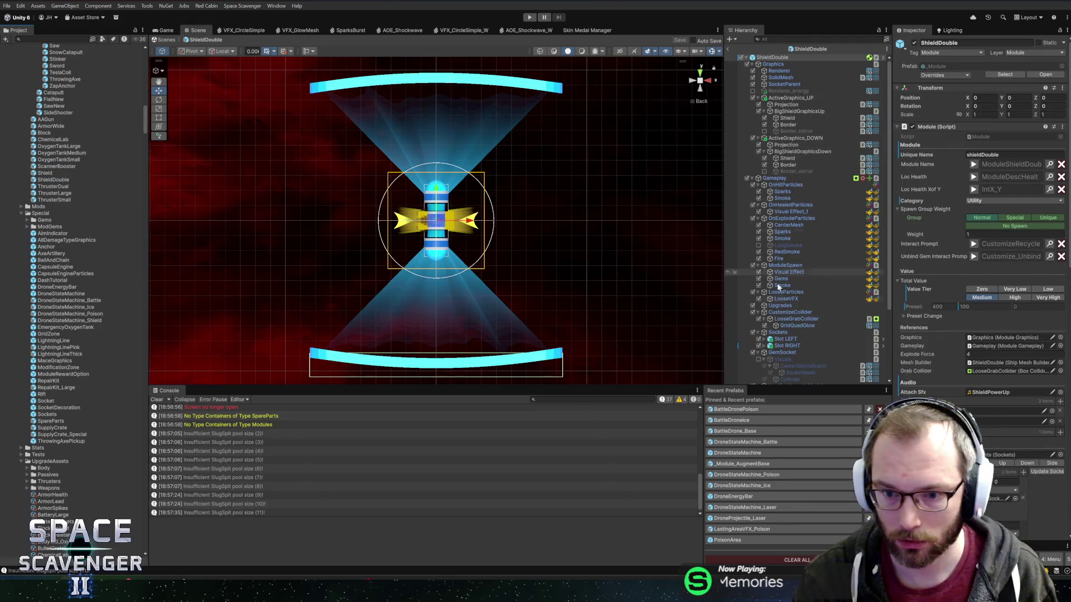
pyautogui.scroll(-5, 788, 337)
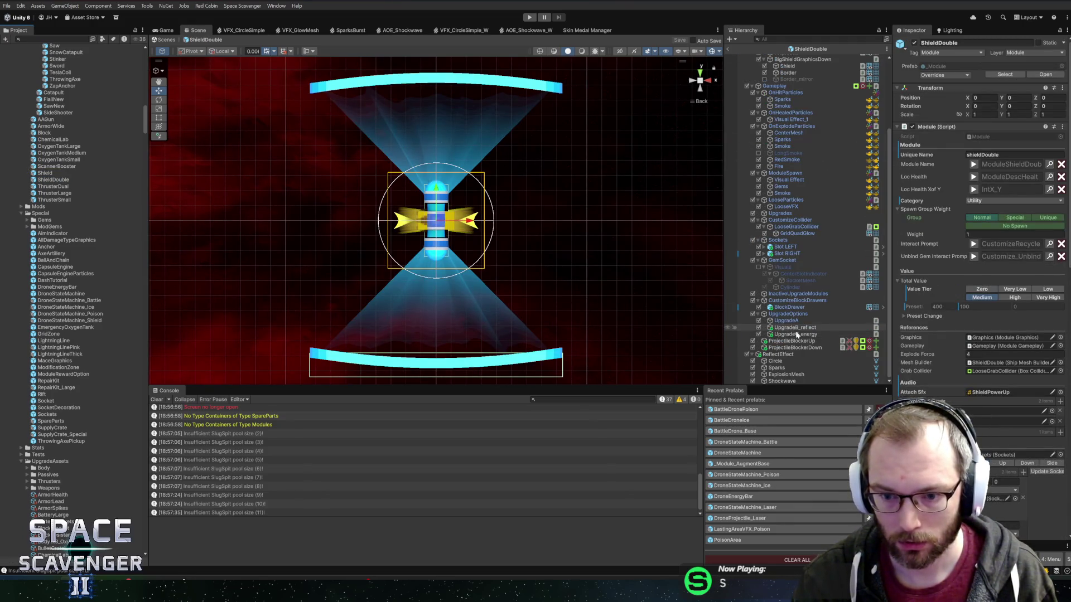
pyautogui.click(775, 361)
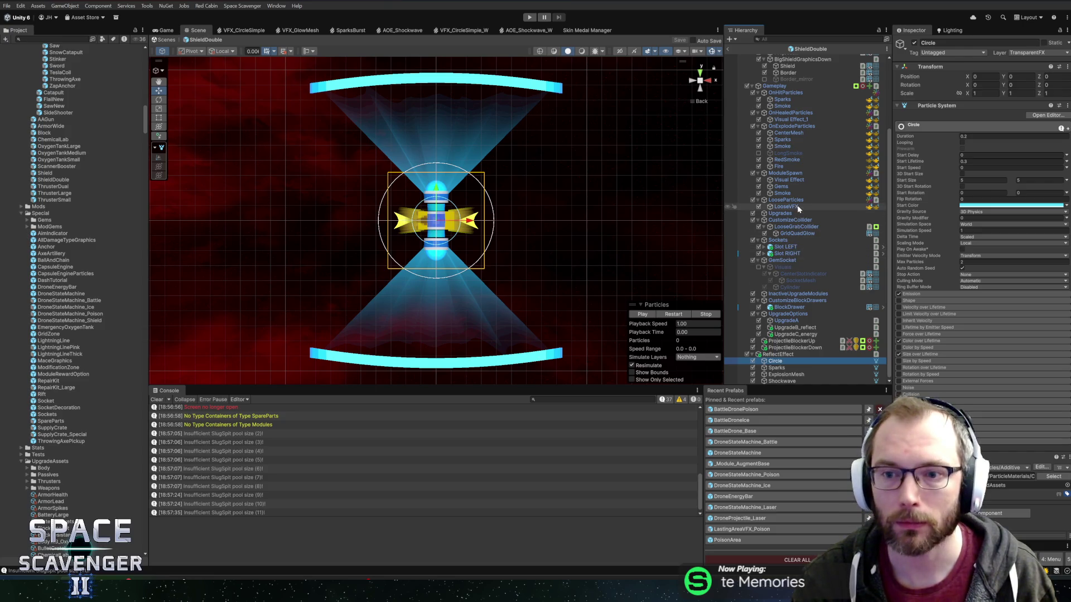
pyautogui.click(792, 341)
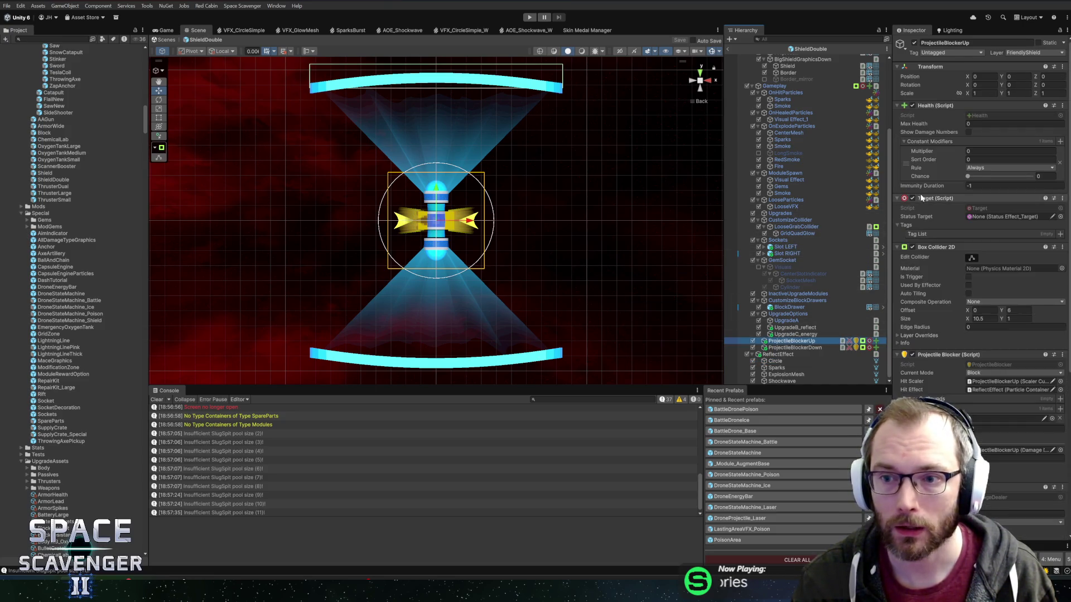
pyautogui.scroll(-8, 922, 198)
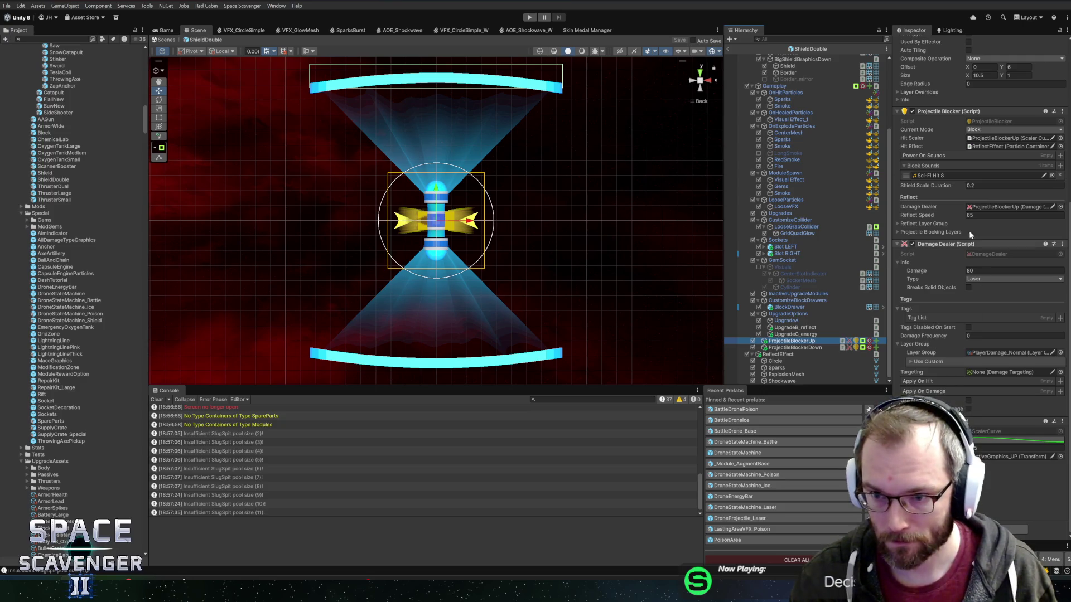
pyautogui.scroll(4, 971, 240)
pyautogui.click(990, 260)
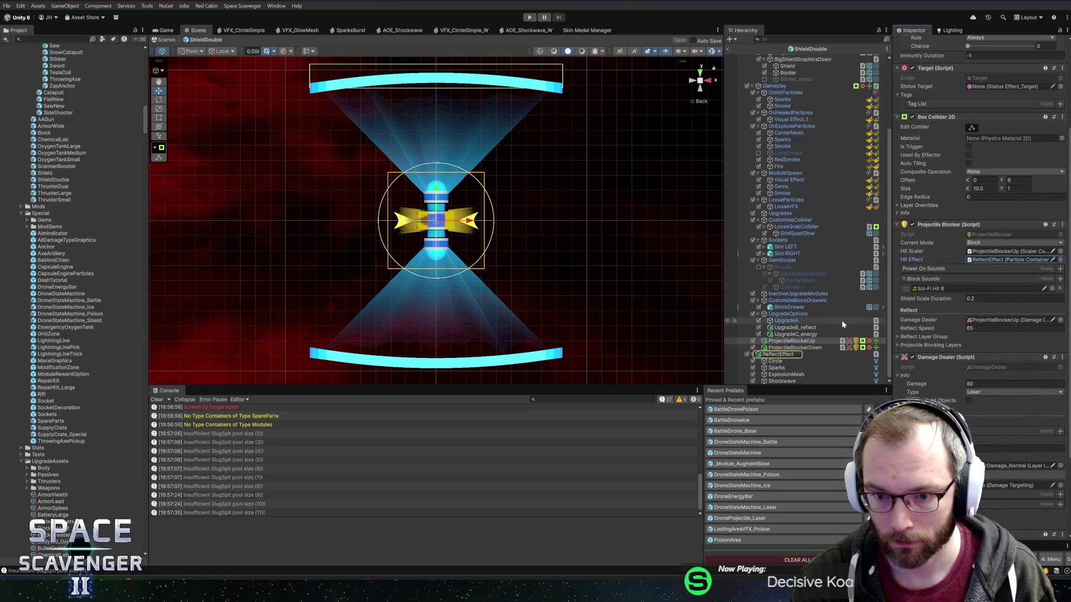
pyautogui.scroll(5, 757, 462)
pyautogui.click(757, 459)
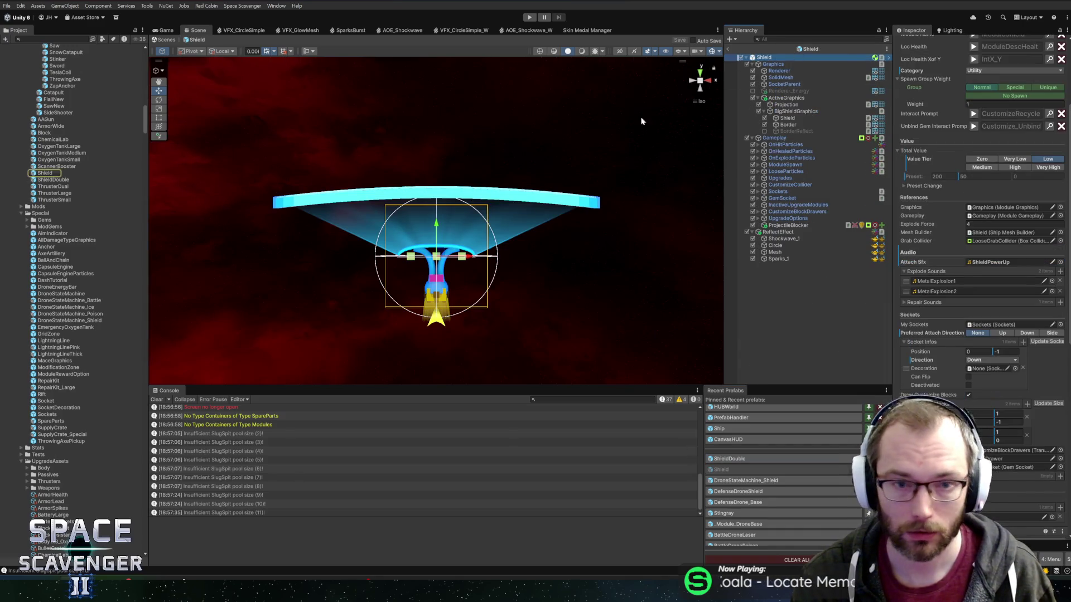
# Rename the ReflectEffect object in the Shield prefab to ShieldBlockEffect
pyautogui.click(773, 234)
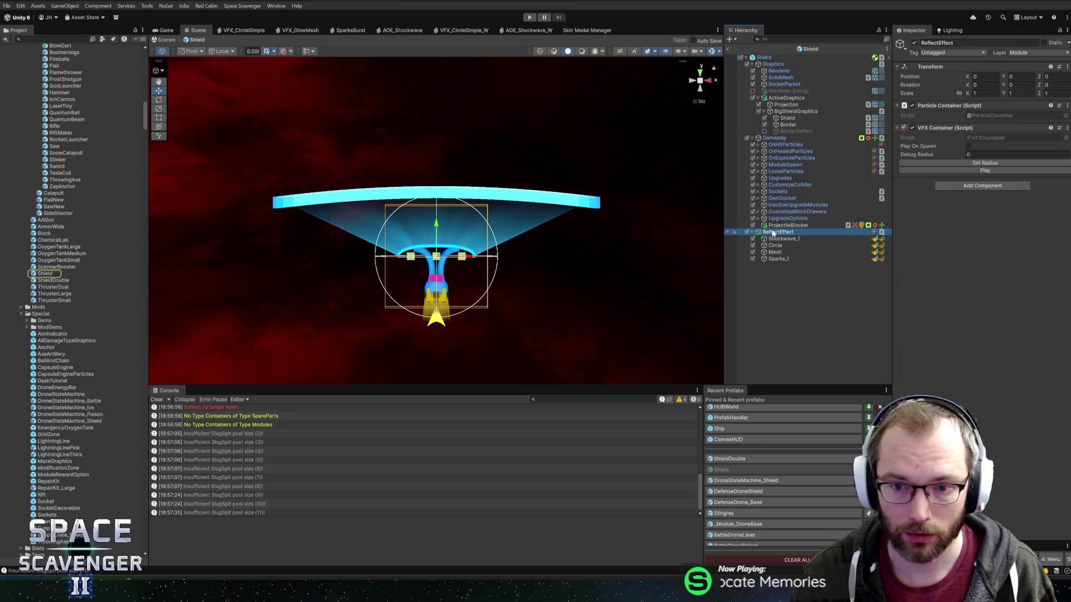
pyautogui.press('F2')
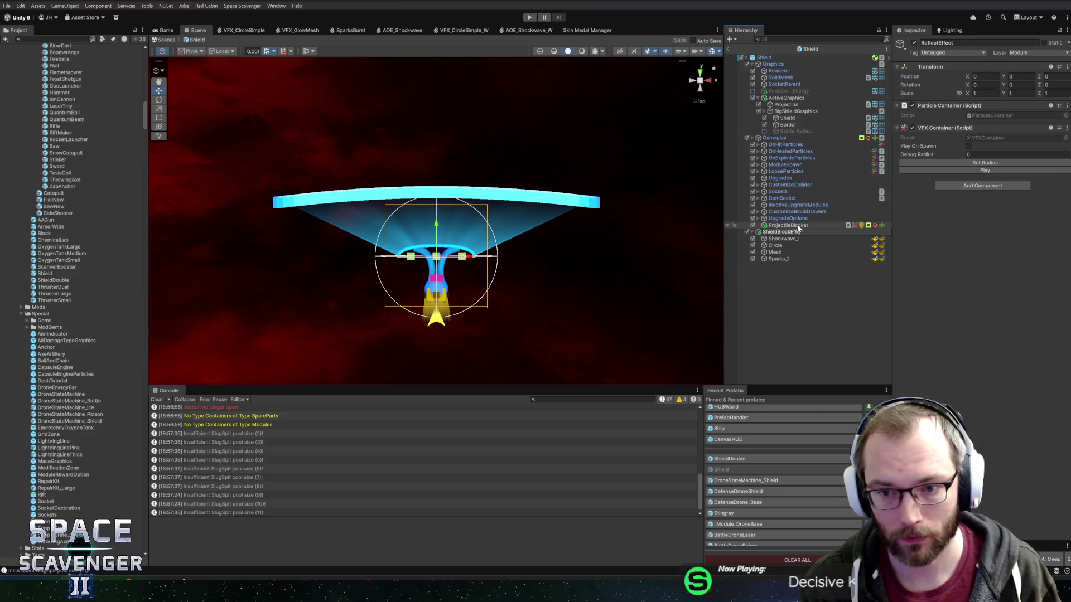
pyautogui.write('ct')
pyautogui.press('Return')
pyautogui.scroll(-15, 54, 306)
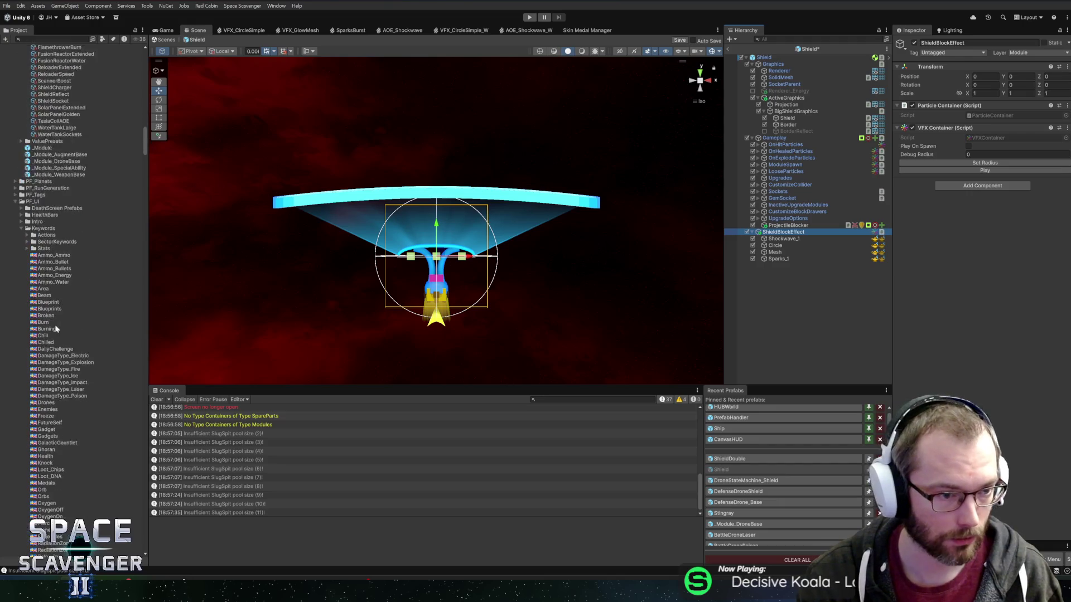
# Drag ShieldBlockEffect into PF_VFX/ModuleEffects as a new prefab asset, then open ShieldDouble
pyautogui.click(22, 212)
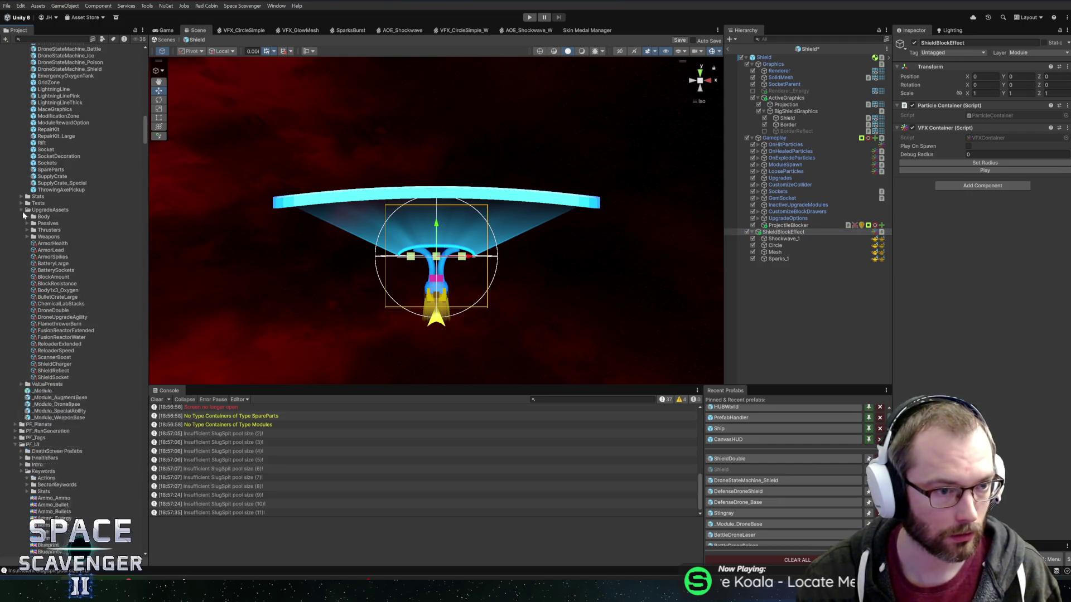
pyautogui.click(16, 277)
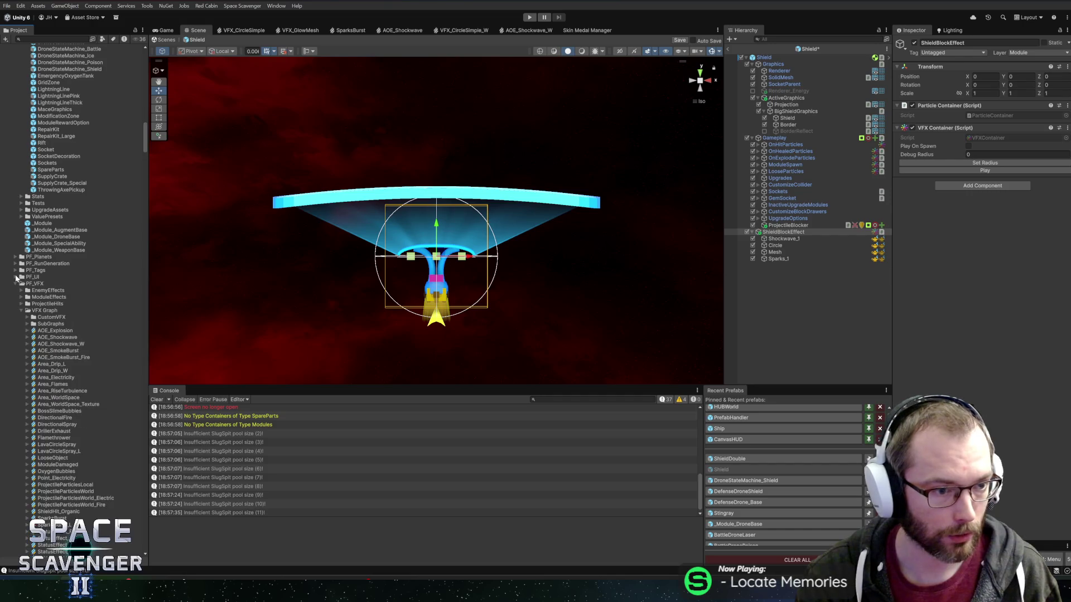
pyautogui.click(22, 311)
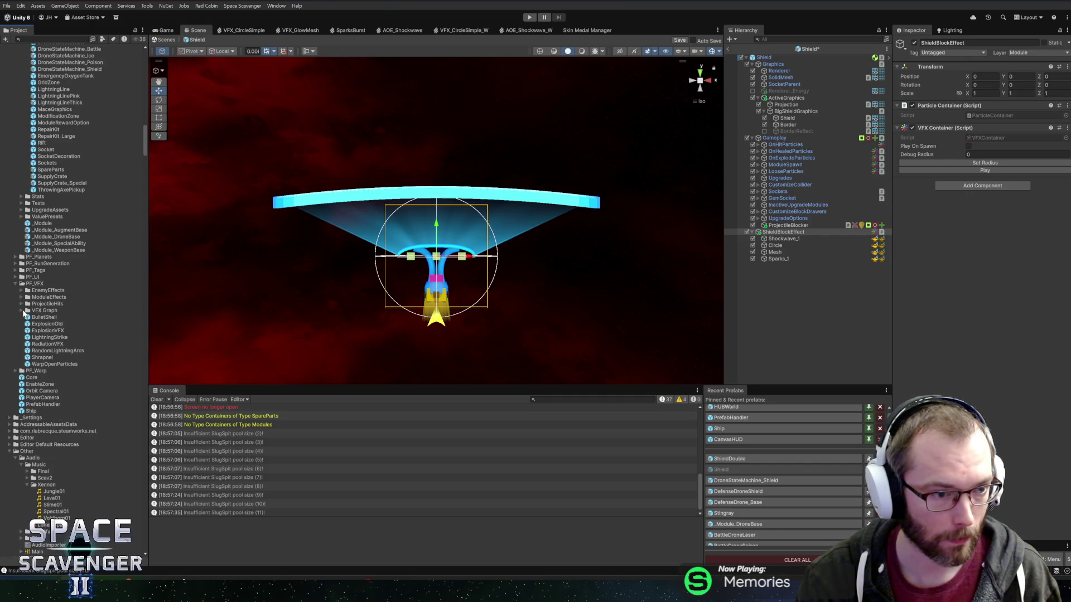
pyautogui.click(23, 298)
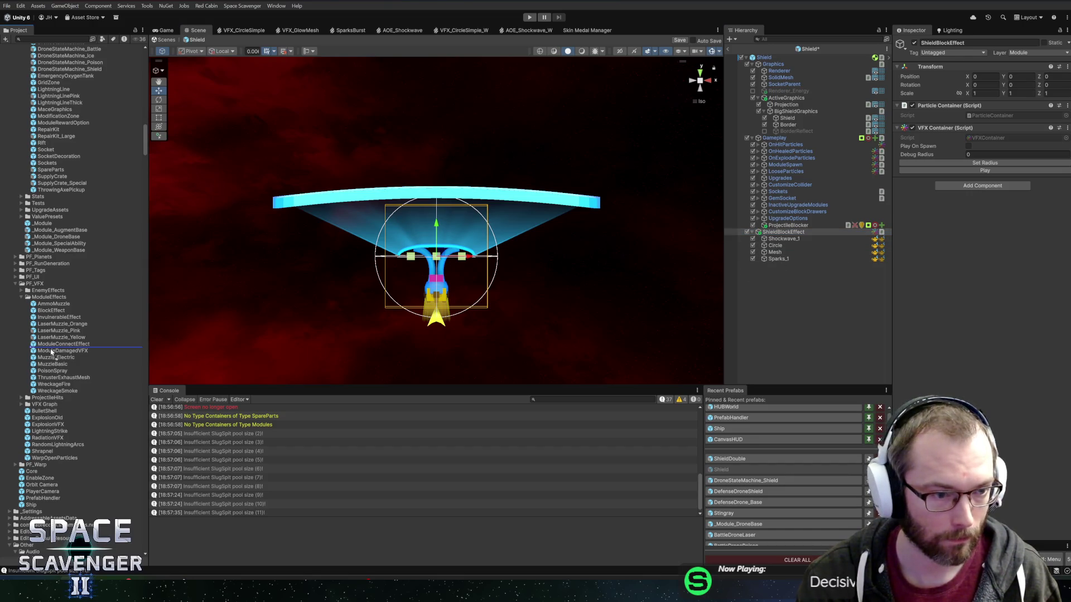
pyautogui.moveTo(51, 352); pyautogui.dragTo(51, 351)
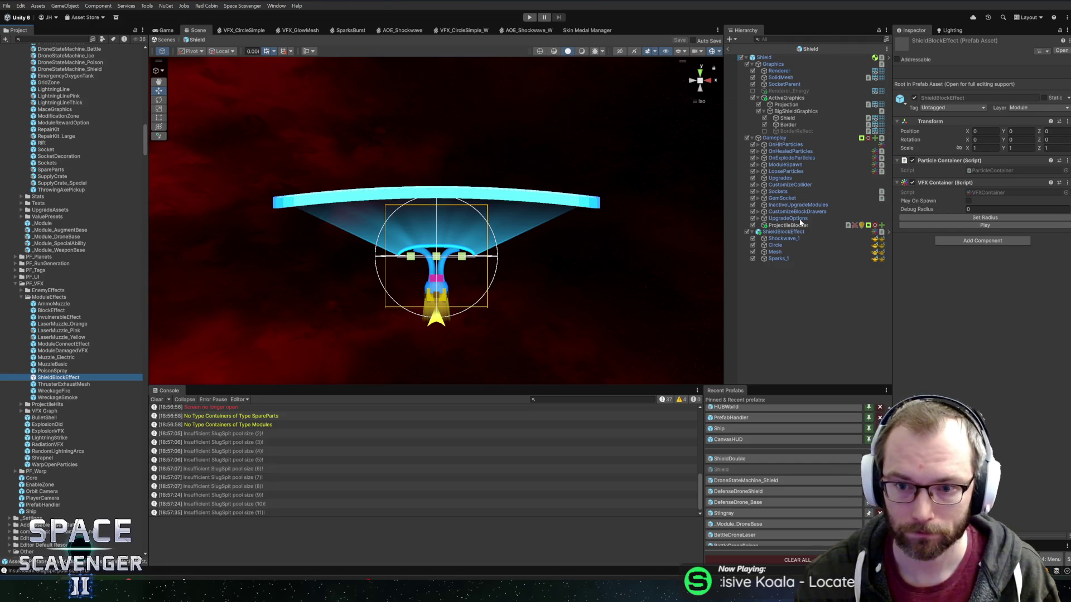
pyautogui.click(746, 460)
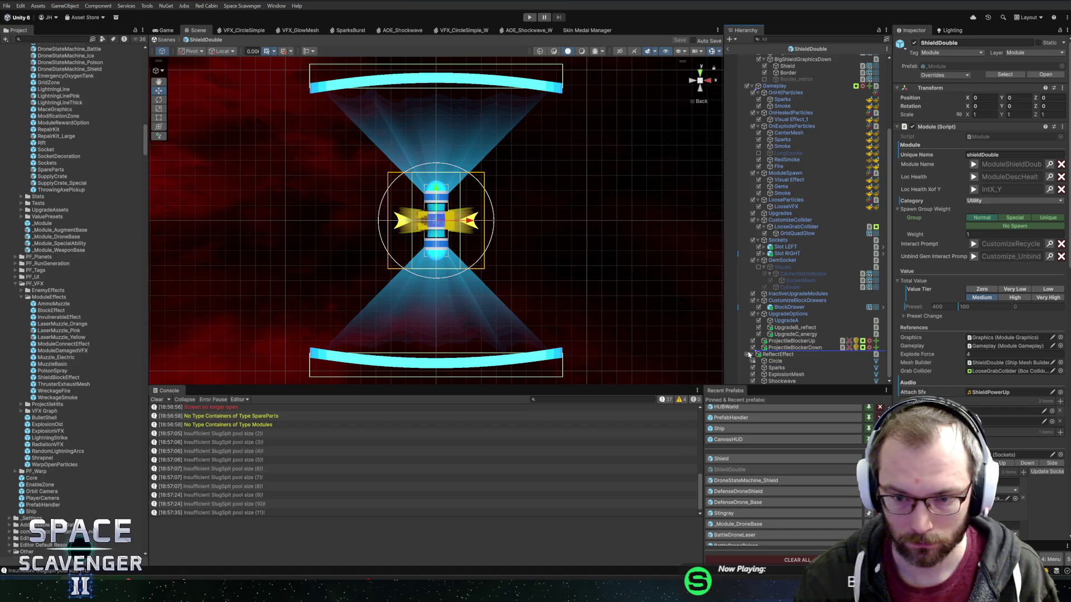
# Place a ShieldBlockEffect instance inside ShieldDouble and inspect ProjectileBlockerUp's hit effect setting
pyautogui.moveTo(749, 355); pyautogui.dragTo(750, 353)
pyautogui.click(774, 362)
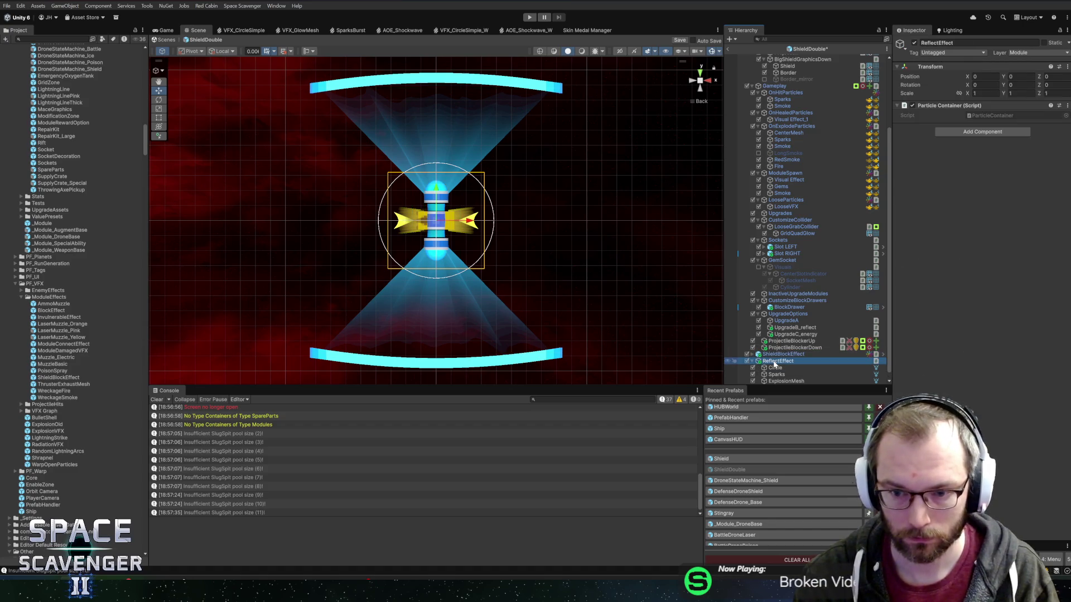
pyautogui.scroll(1, 774, 365)
pyautogui.click(786, 368)
pyautogui.scroll(-3, 942, 360)
pyautogui.scroll(-3, 943, 359)
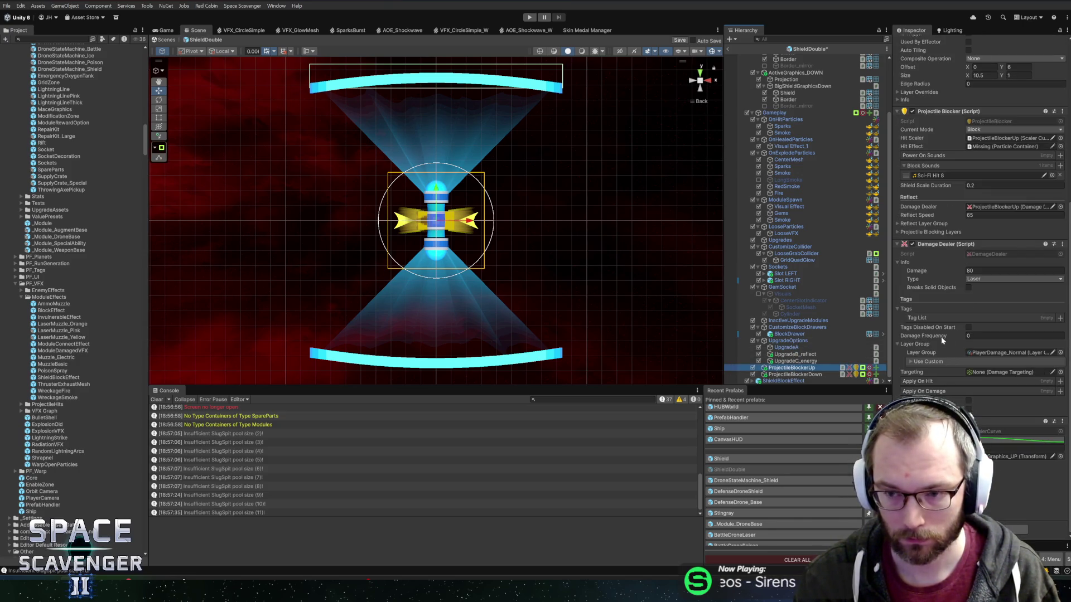
pyautogui.moveTo(892, 308); pyautogui.dragTo(847, 309)
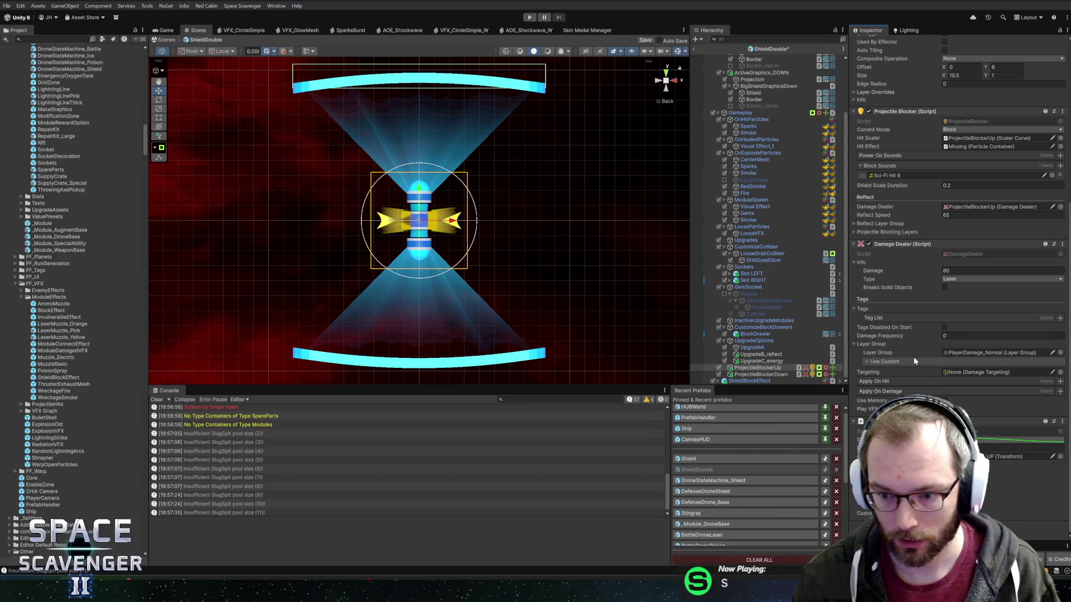
pyautogui.scroll(1, 932, 255)
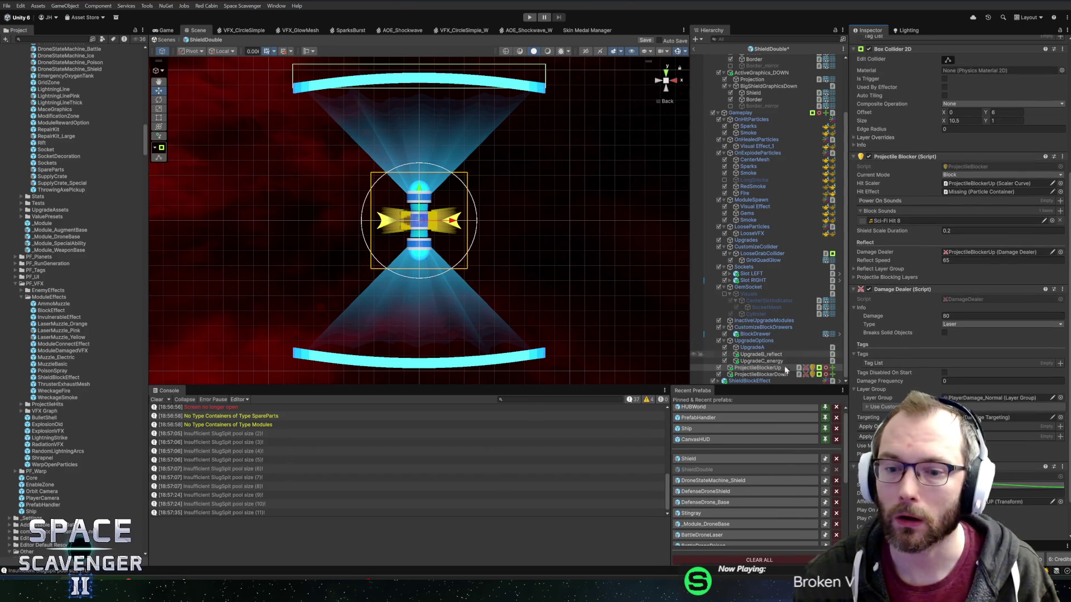
# Assign ShieldBlockEffect as Hit Effect on both ProjectileBlockerUp and ProjectileBlockerDown, then open DroneStateMachine_Shield
pyautogui.click(773, 375)
pyautogui.keyDown('ctrl'); pyautogui.click(759, 368); pyautogui.keyUp('ctrl')
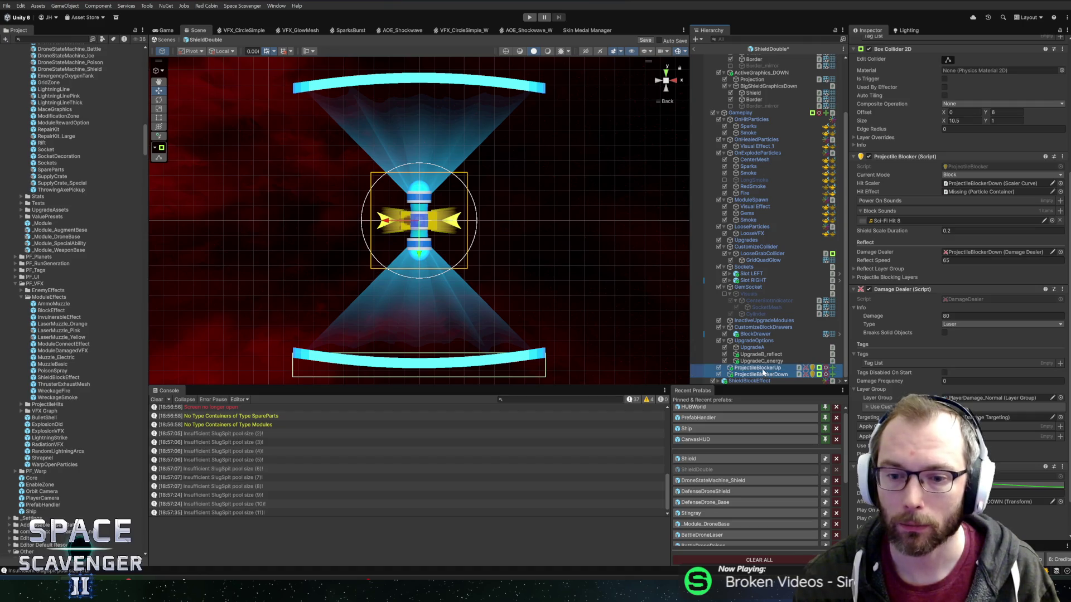
pyautogui.click(972, 194)
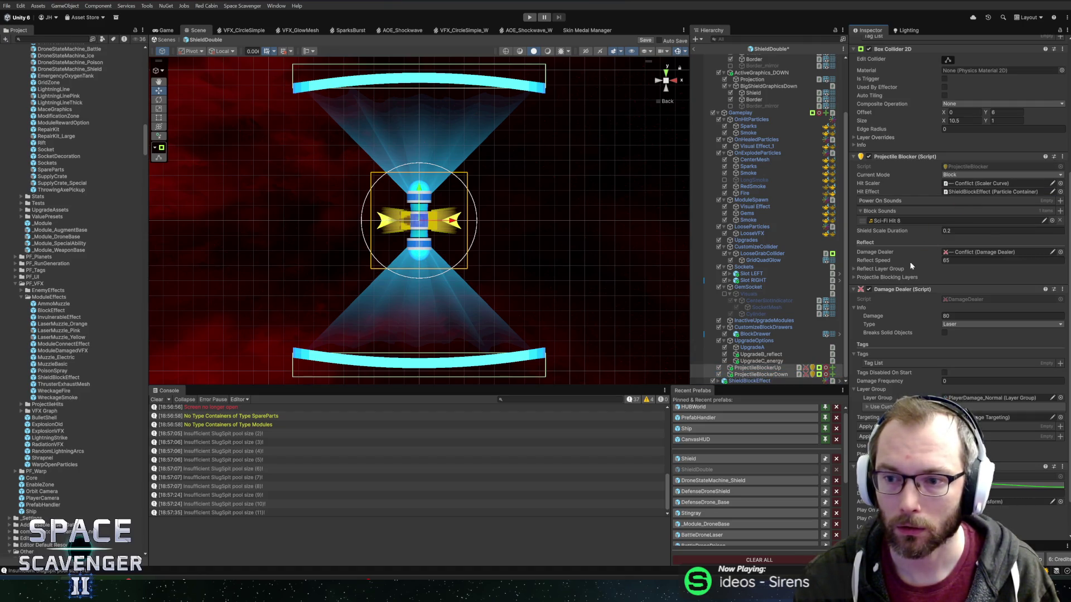
pyautogui.keyDown('ctrl'); pyautogui.click(769, 375); pyautogui.keyUp('ctrl')
pyautogui.click(767, 375)
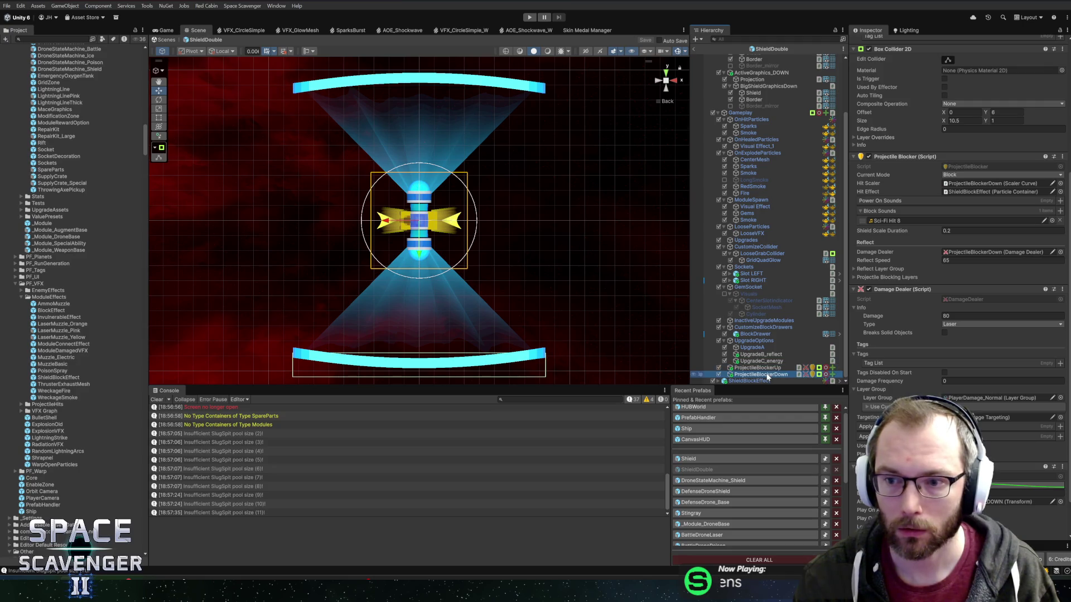
pyautogui.click(696, 483)
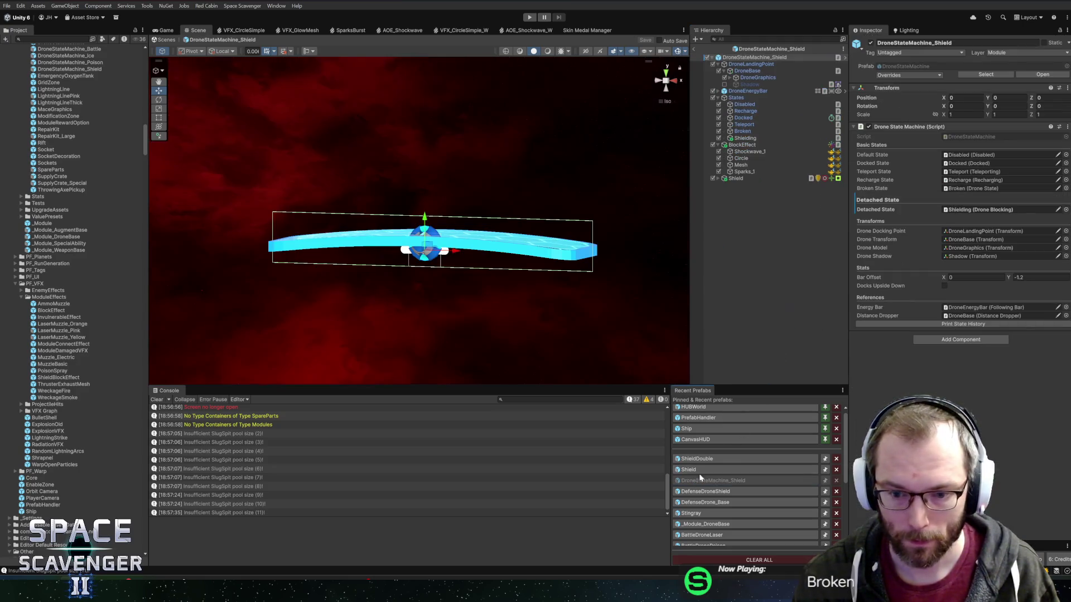
# Inspect the Shield object's children and locate the BlockEffect used as its hit effect
pyautogui.click(744, 178)
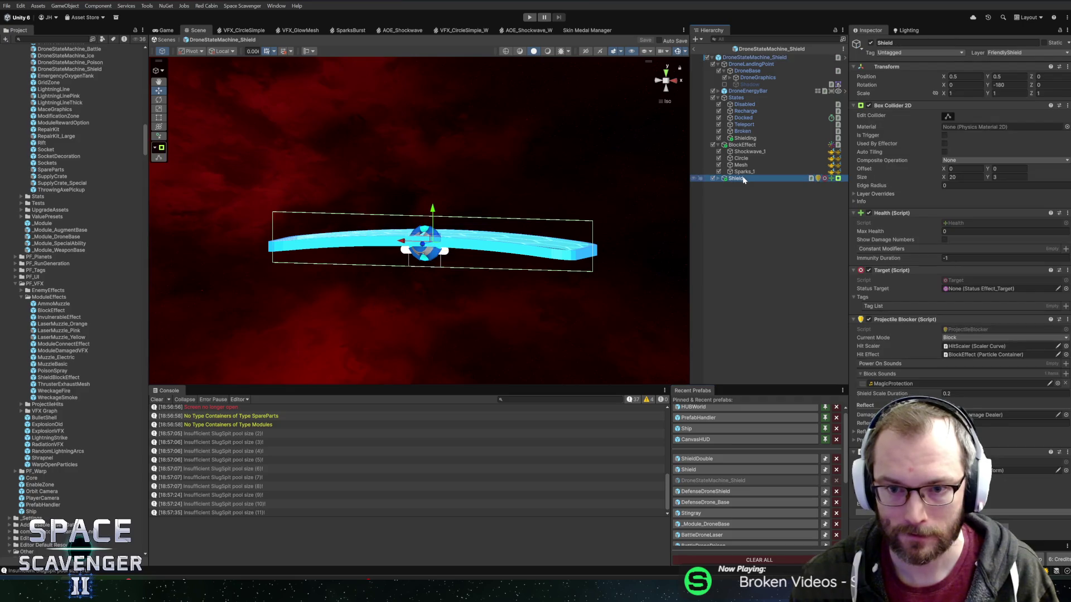
pyautogui.press('Right')
pyautogui.press('Down')
pyautogui.press('Right')
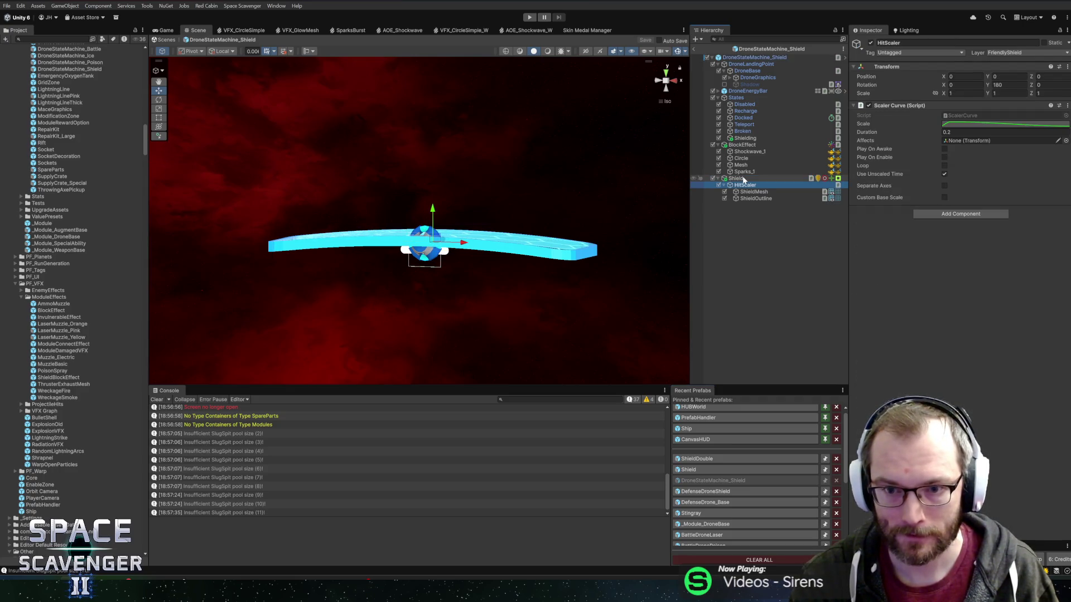
pyautogui.press('Left')
pyautogui.press('Left')
pyautogui.press('Left')
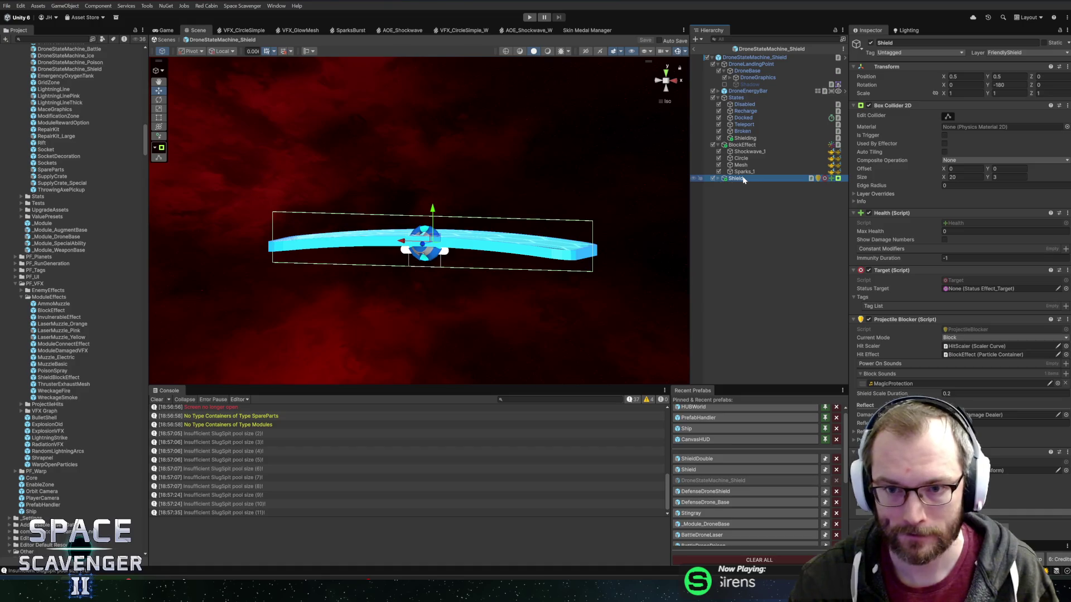
pyautogui.click(741, 146)
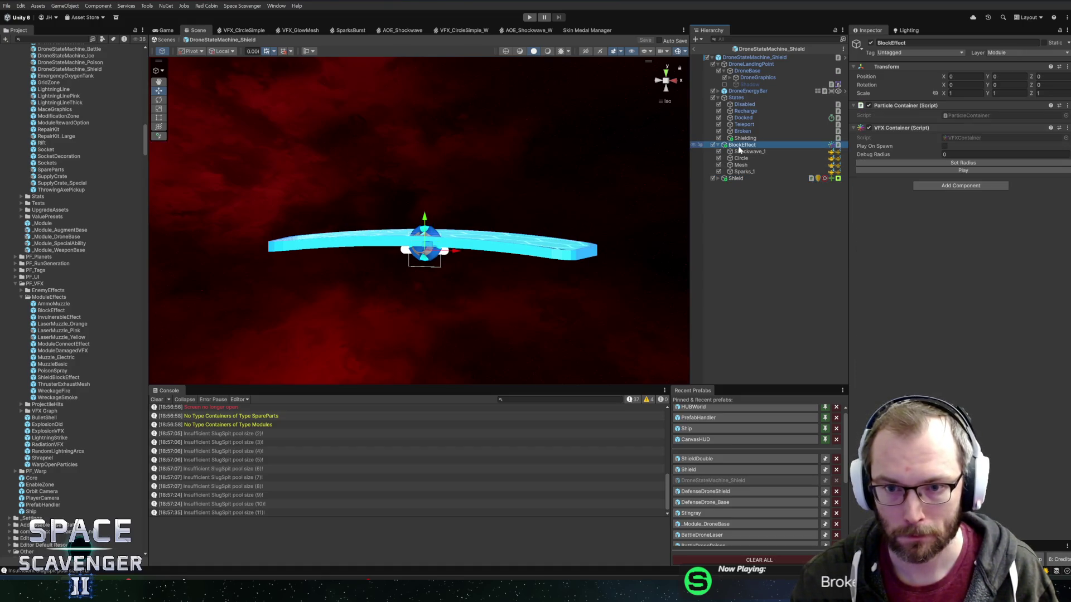
pyautogui.press('Left')
pyautogui.click(735, 155)
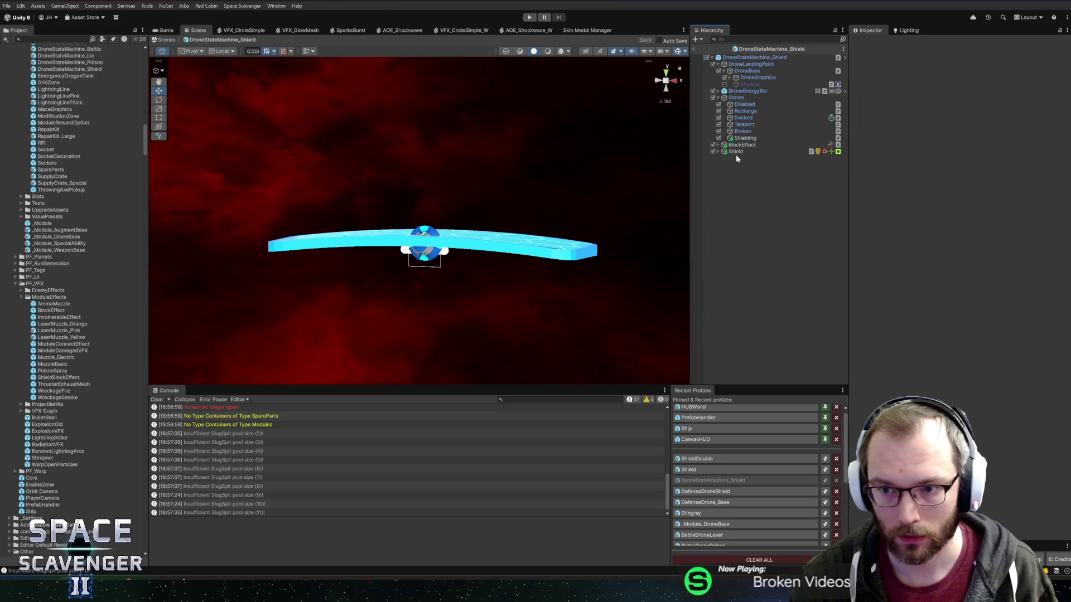
pyautogui.click(742, 153)
pyautogui.click(985, 355)
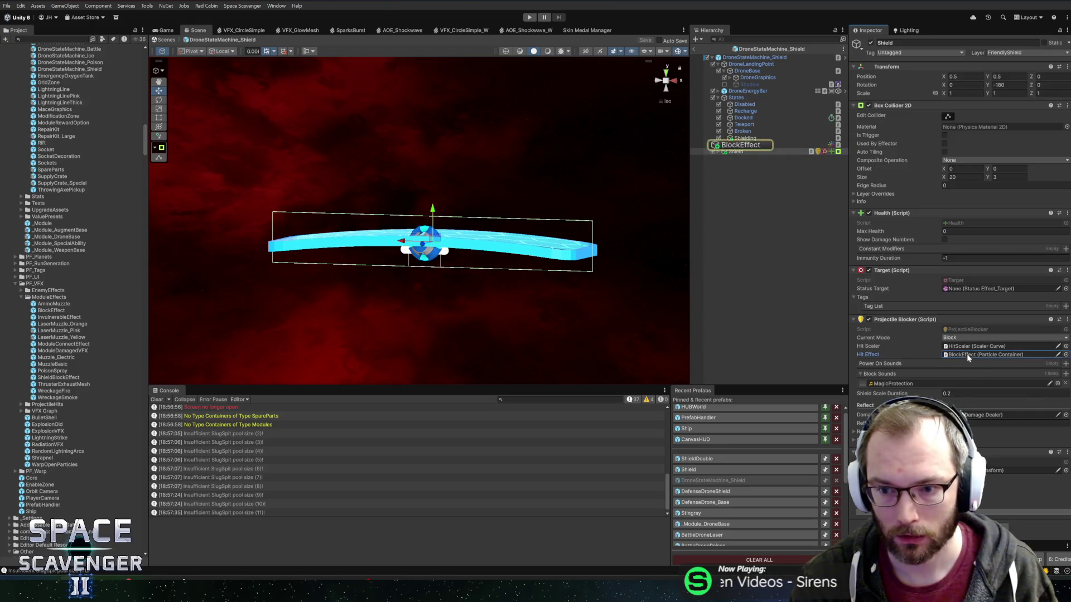
# Delete the old BlockEffect, assign ShieldBlockEffect as Shield's hit effect, and return to the scene
pyautogui.click(731, 146)
pyautogui.press('Delete')
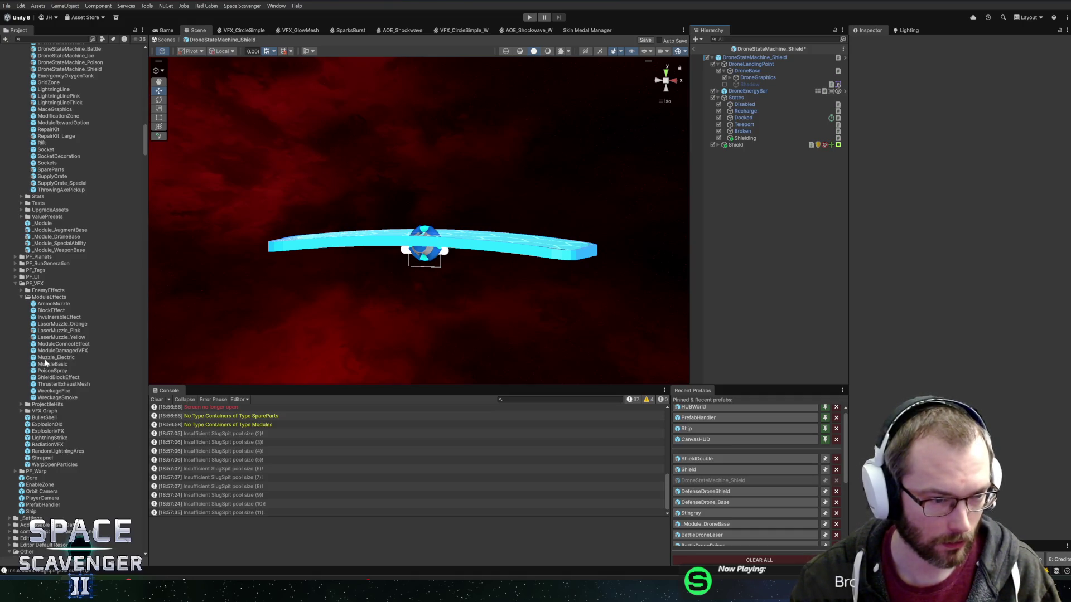
pyautogui.moveTo(46, 378)
pyautogui.mouseDown()
pyautogui.moveTo(717, 227)
pyautogui.moveTo(751, 148)
pyautogui.moveTo(742, 152)
pyautogui.moveTo(993, 355)
pyautogui.mouseUp()
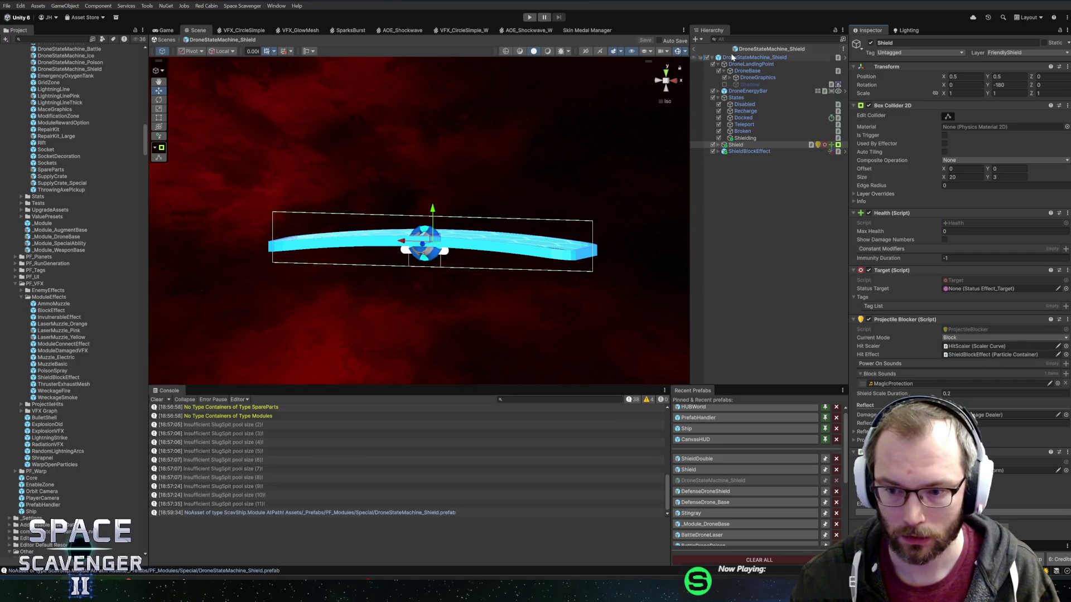
pyautogui.click(695, 49)
pyautogui.write('sword')
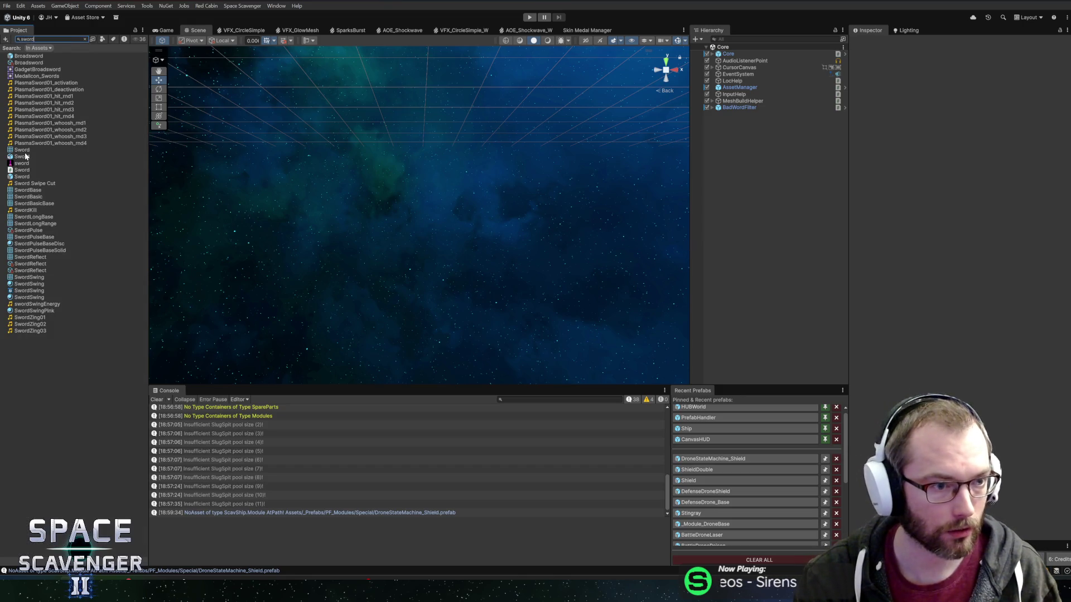
# Open the Sword prefab, check ProjectileReflect's hit effect, and clear the project search to browse folders
pyautogui.doubleClick(24, 178)
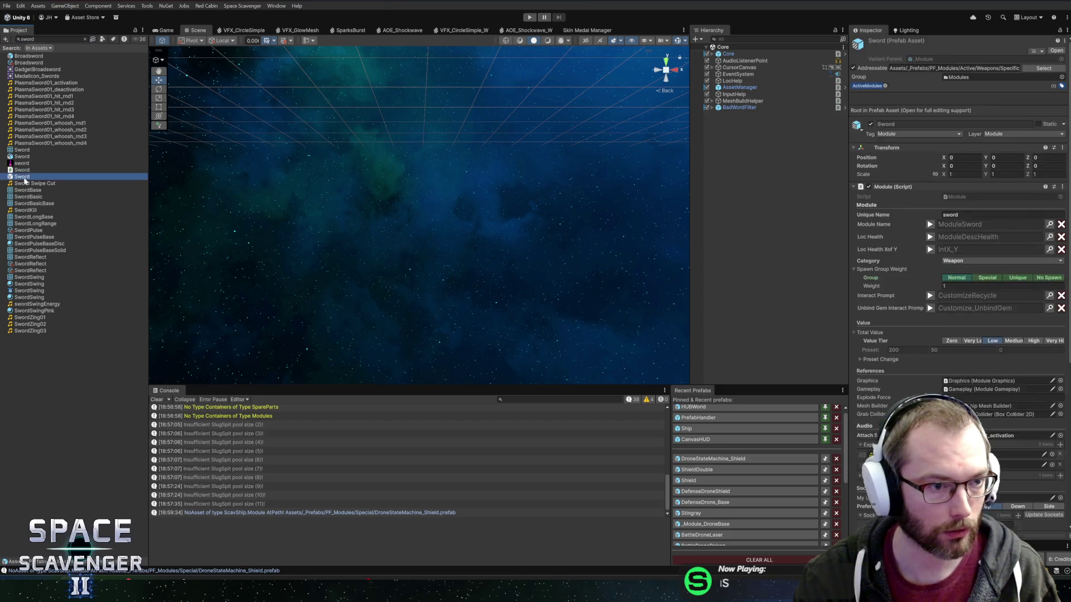
pyautogui.scroll(-3, 781, 323)
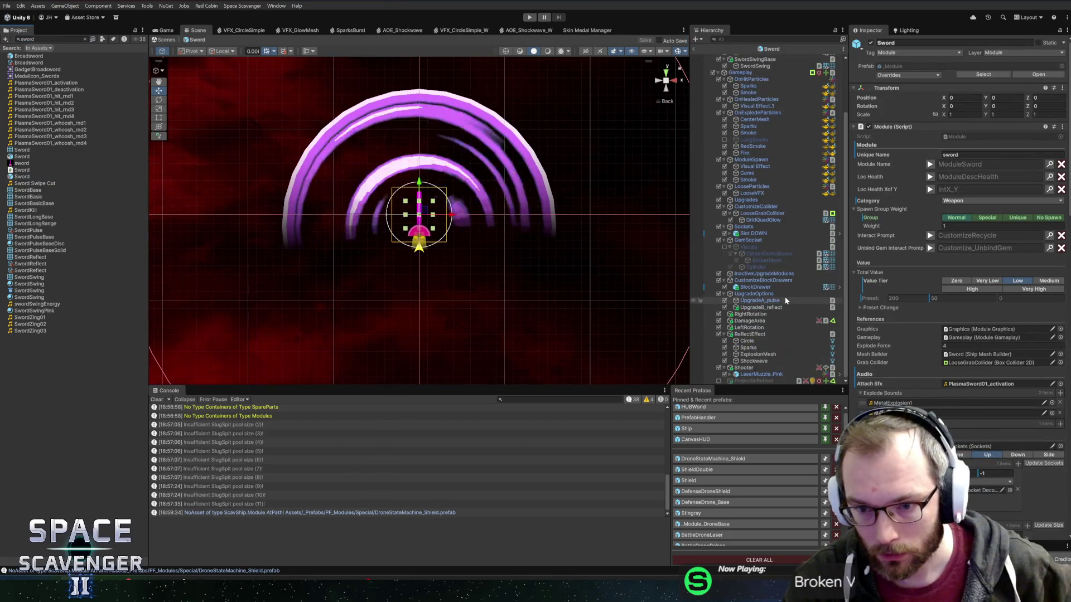
pyautogui.click(736, 382)
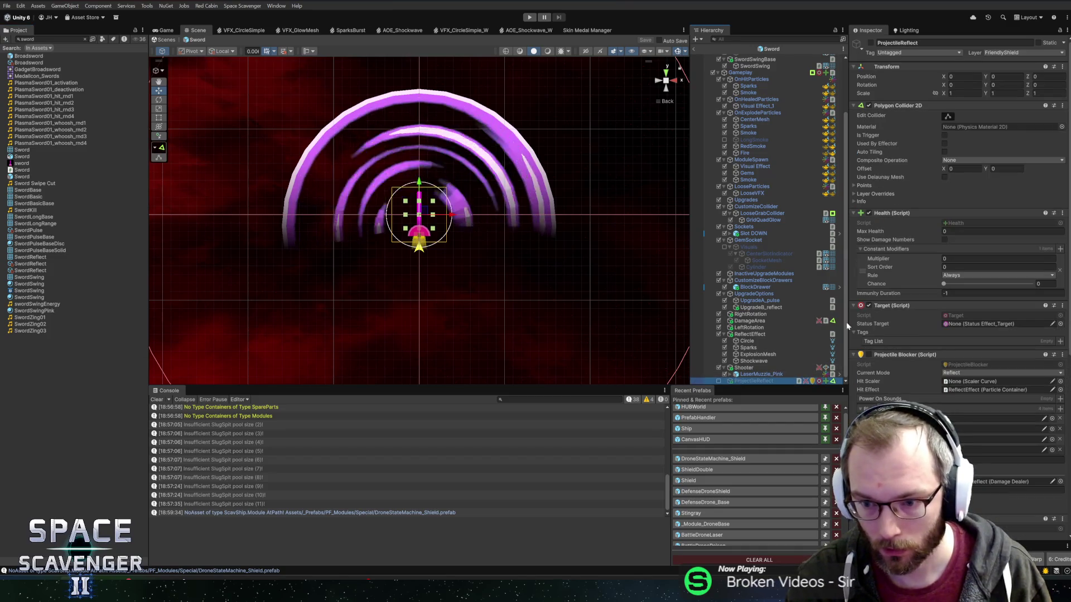
pyautogui.scroll(-5, 957, 223)
pyautogui.click(957, 211)
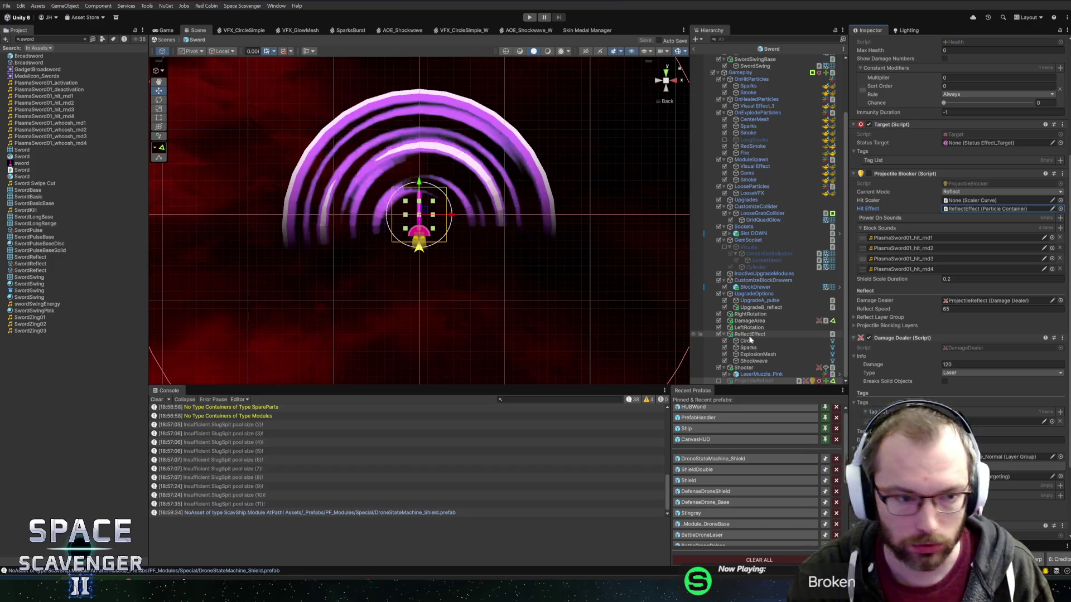
pyautogui.click(85, 39)
pyautogui.scroll(-10, 69, 351)
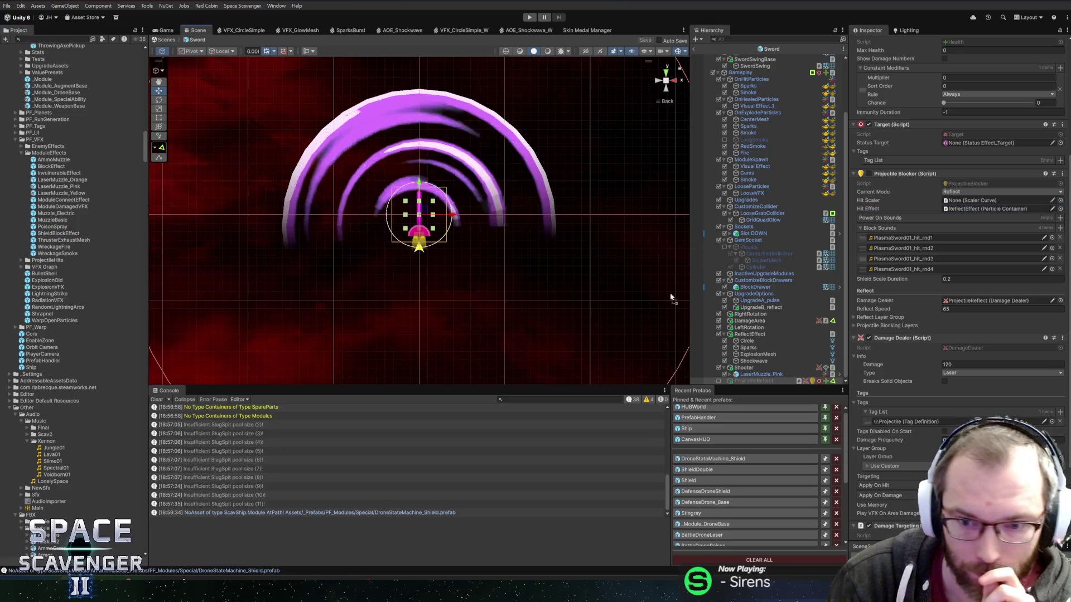
# Add a ShieldBlockEffect instance to the Sword prefab and set it as ProjectileReflect's Hit Effect
pyautogui.moveTo(739, 337); pyautogui.dragTo(740, 338)
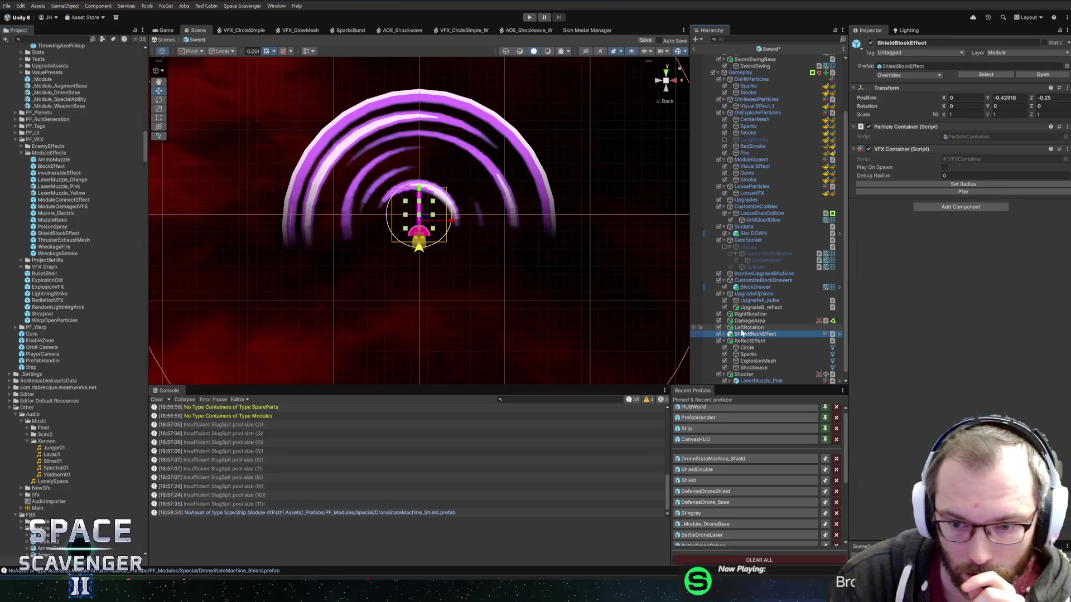
pyautogui.click(750, 367)
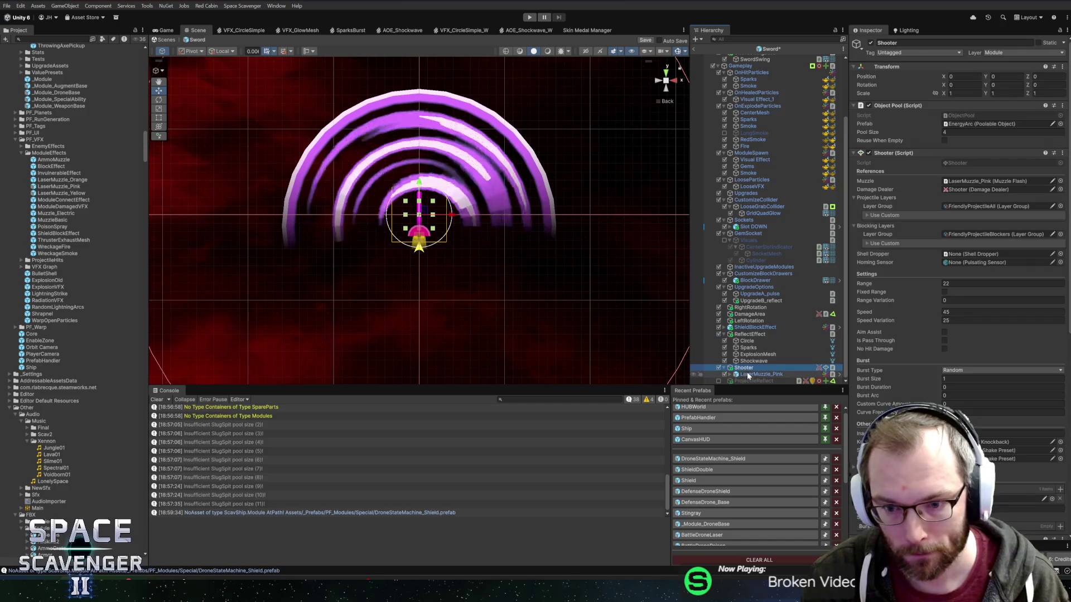
pyautogui.click(758, 374)
pyautogui.click(764, 381)
pyautogui.scroll(-5, 935, 401)
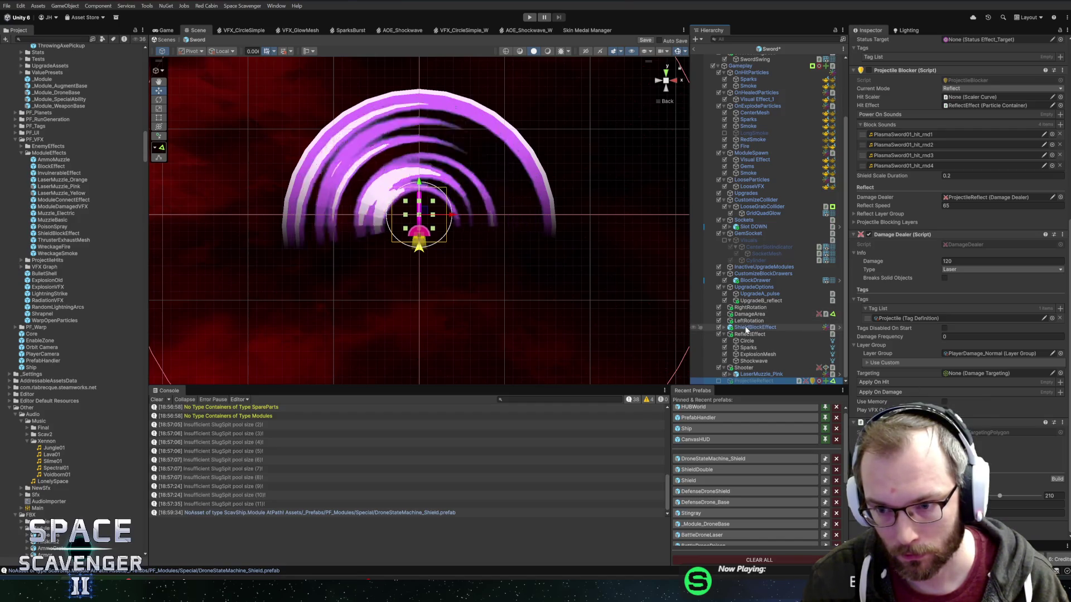
pyautogui.moveTo(746, 331); pyautogui.dragTo(993, 105)
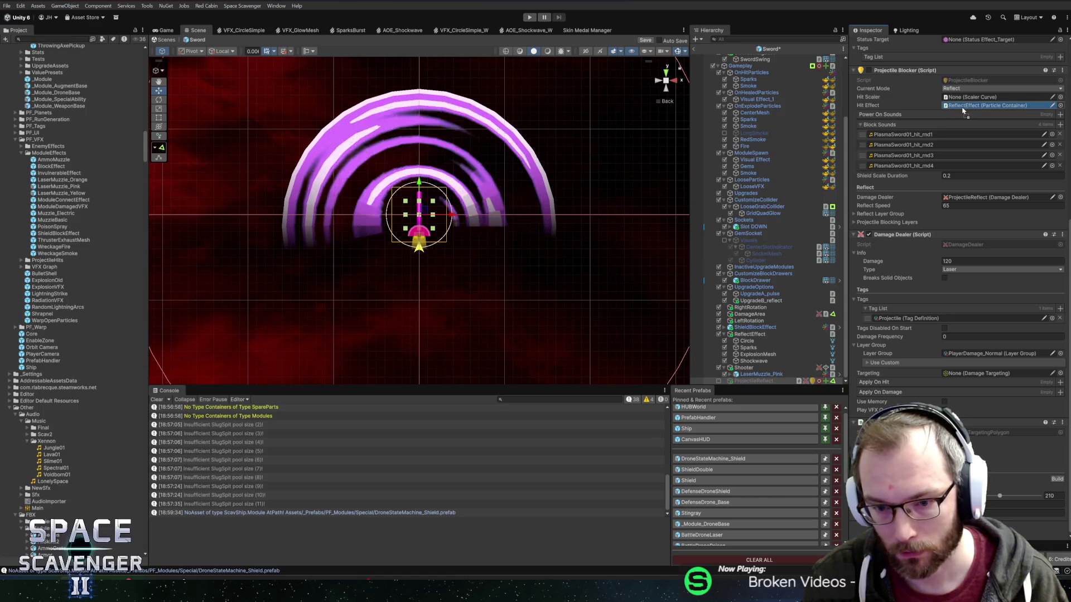
# Delete the old ReflectEffect and select ShieldBlockEffect's Circle part
pyautogui.click(753, 334)
pyautogui.press('Delete')
pyautogui.click(723, 361)
pyautogui.click(748, 374)
pyautogui.scroll(-2, 774, 313)
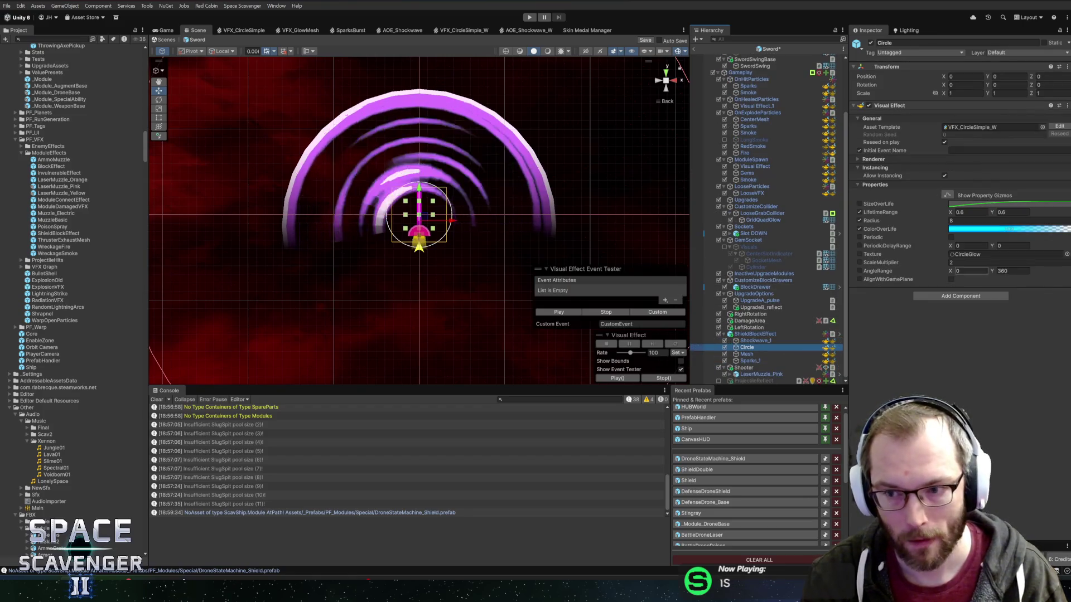
# Set both keys of the Circle's ColorOverLife gradient to hue 310
pyautogui.click(1004, 229)
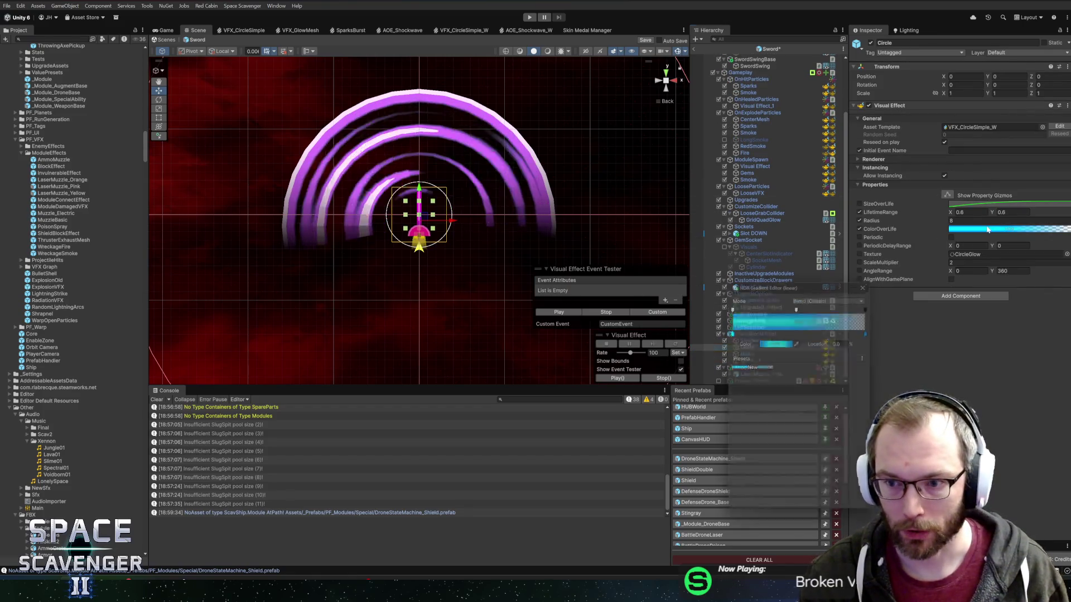
pyautogui.click(764, 340)
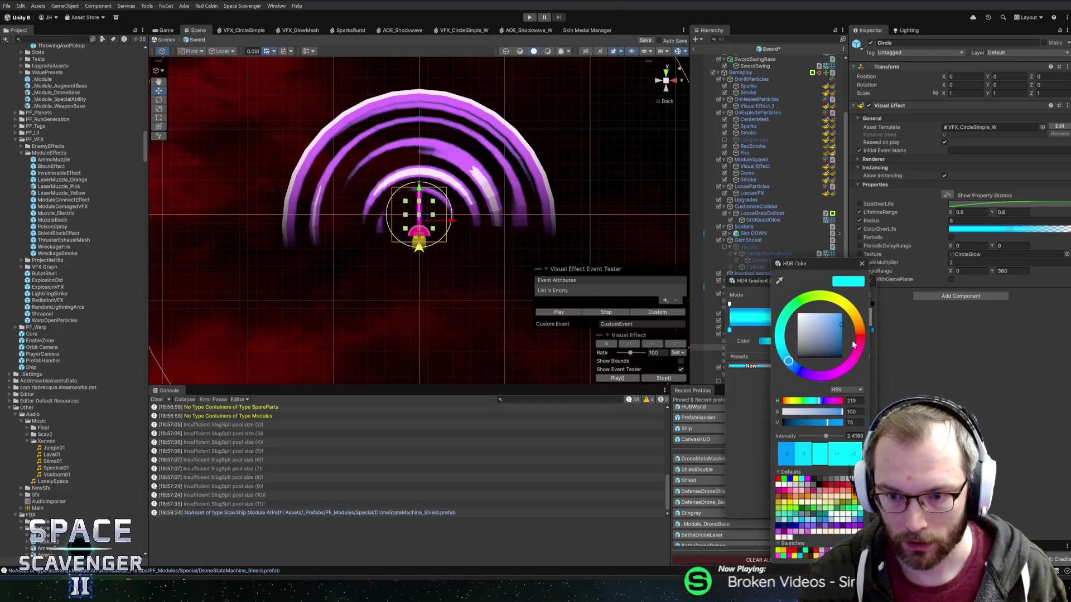
pyautogui.click(851, 401)
pyautogui.write('310')
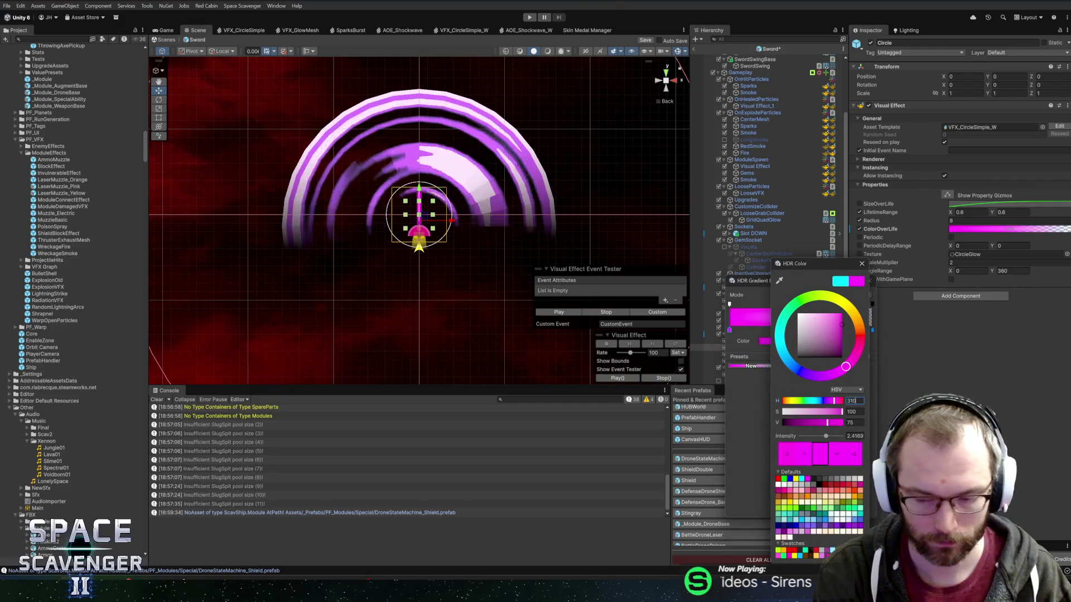
pyautogui.click(862, 263)
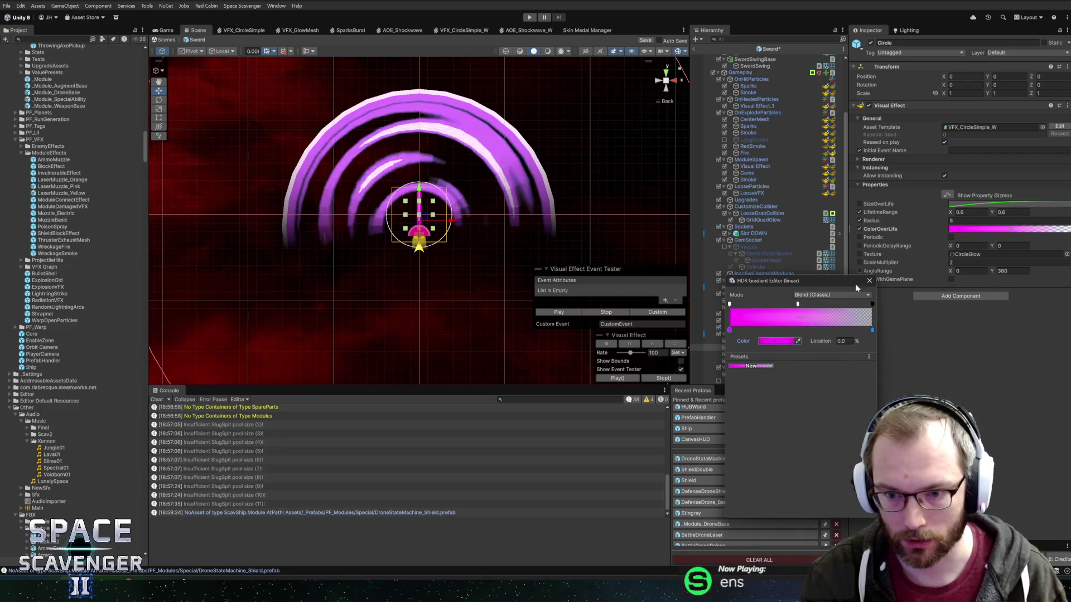
pyautogui.click(873, 330)
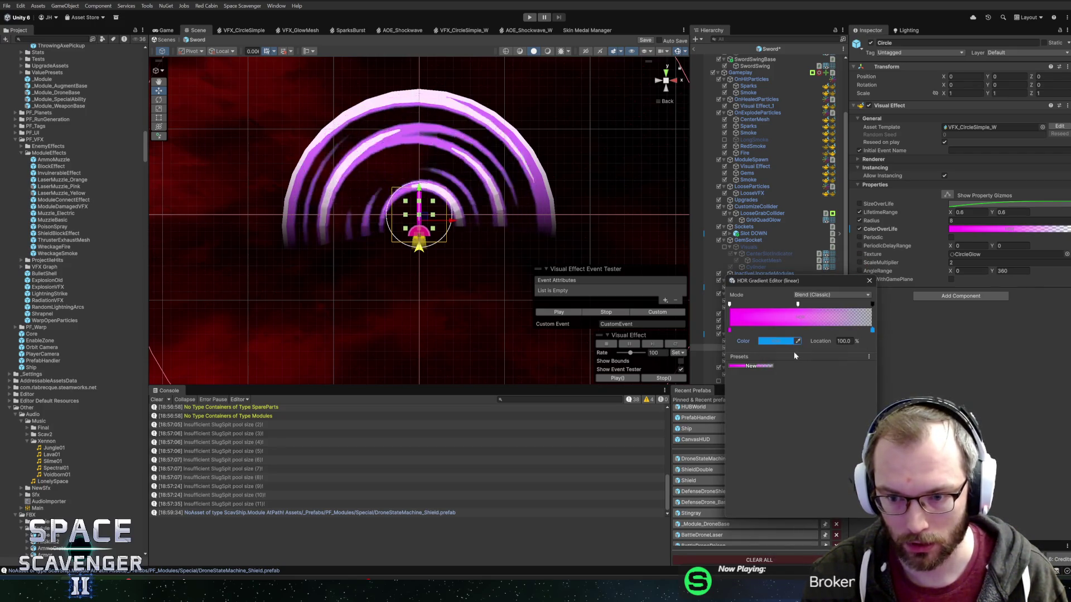
pyautogui.click(777, 341)
pyautogui.click(864, 412)
pyautogui.write('310')
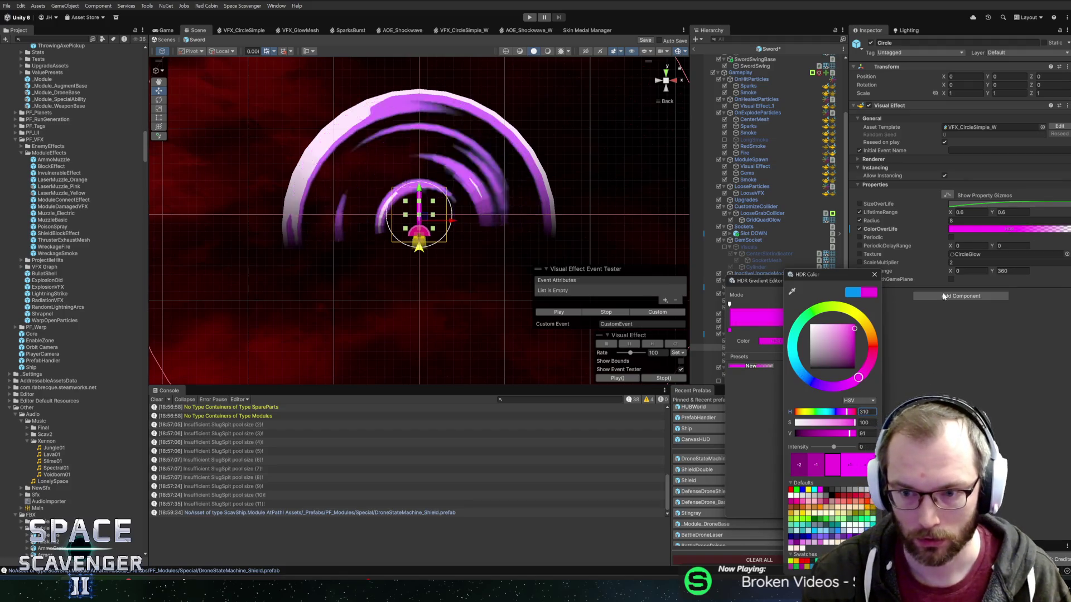
pyautogui.click(874, 274)
pyautogui.click(873, 281)
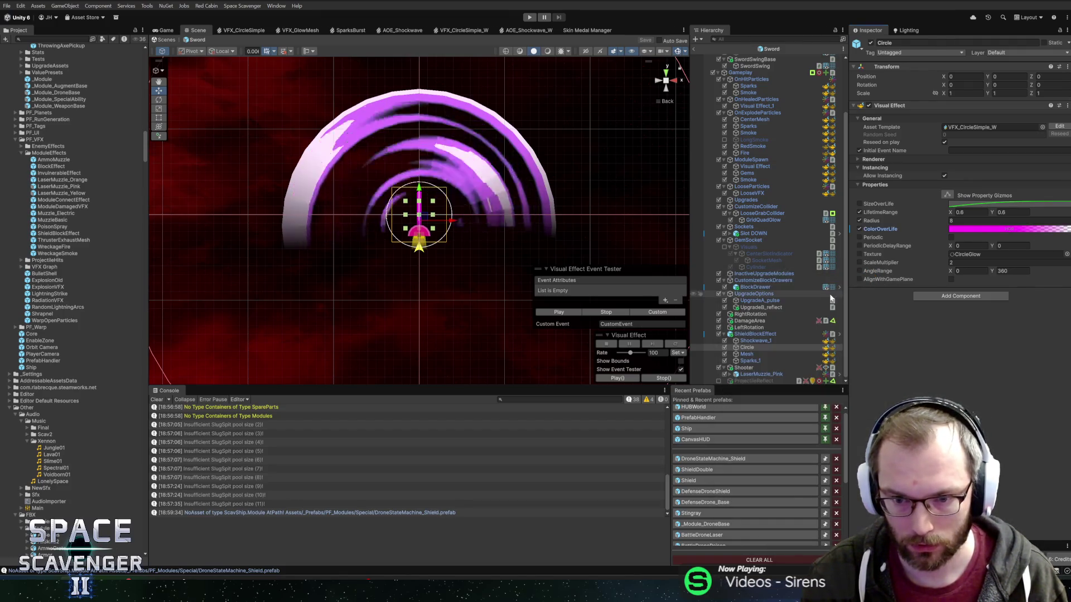
# Set the Mesh ColorGradient's cyan keys to hue 310 magenta
pyautogui.click(770, 354)
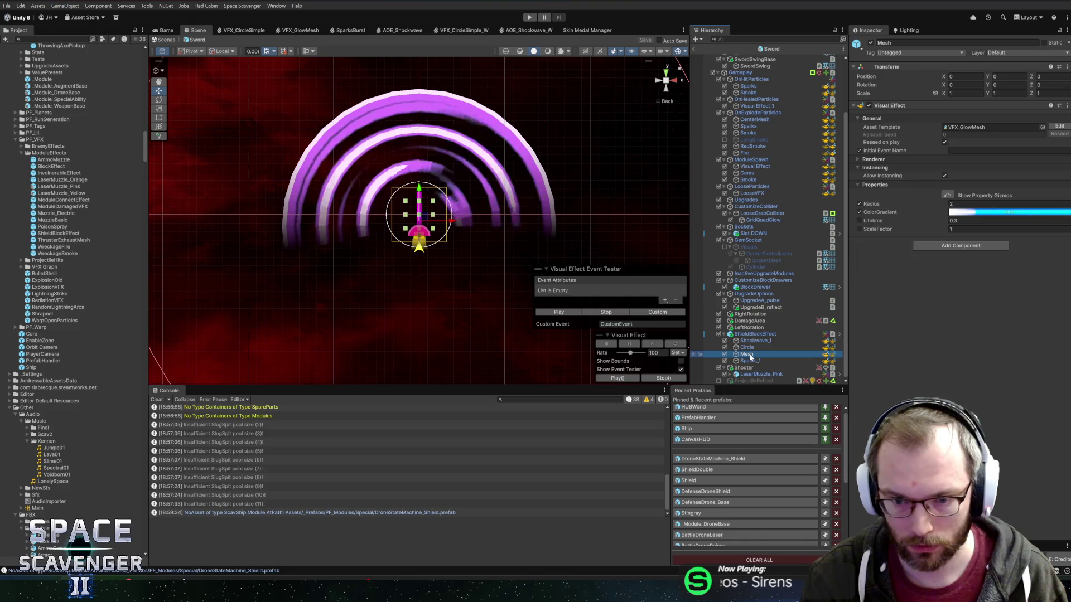
pyautogui.click(980, 212)
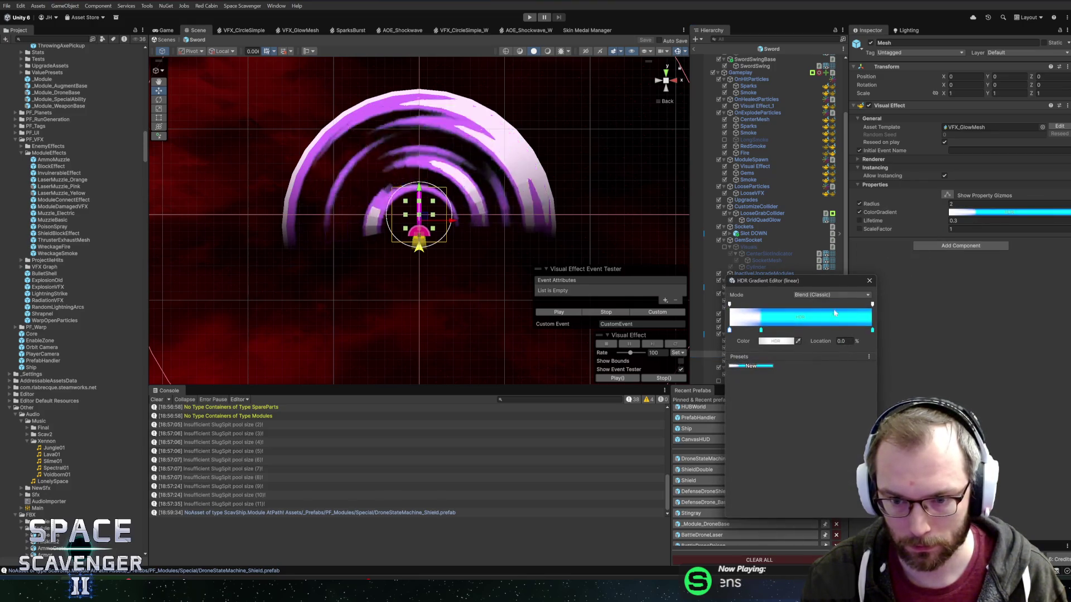
pyautogui.click(781, 342)
pyautogui.click(871, 275)
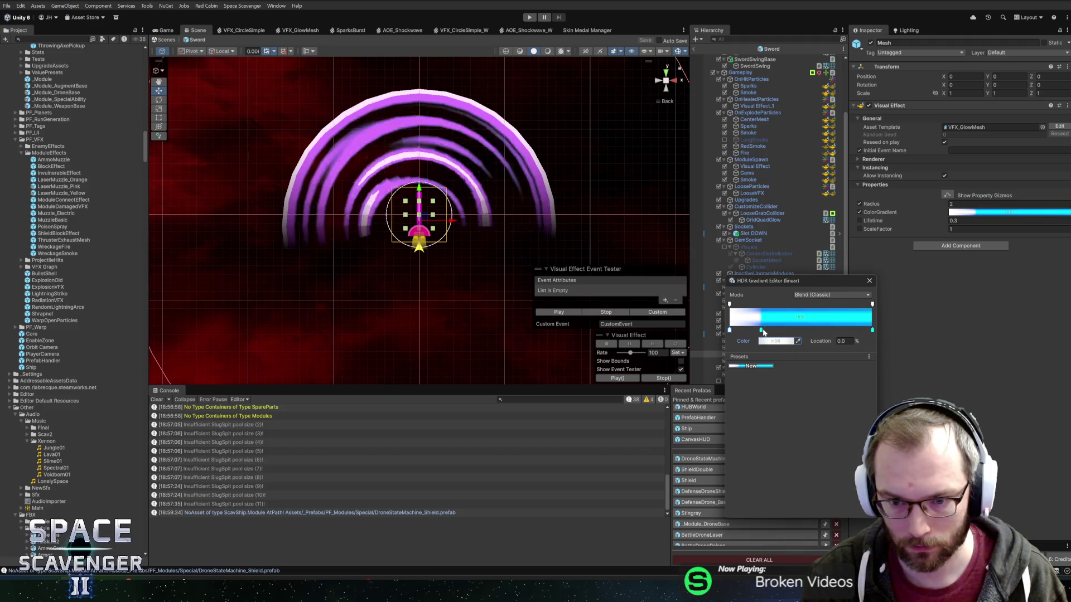
pyautogui.click(778, 342)
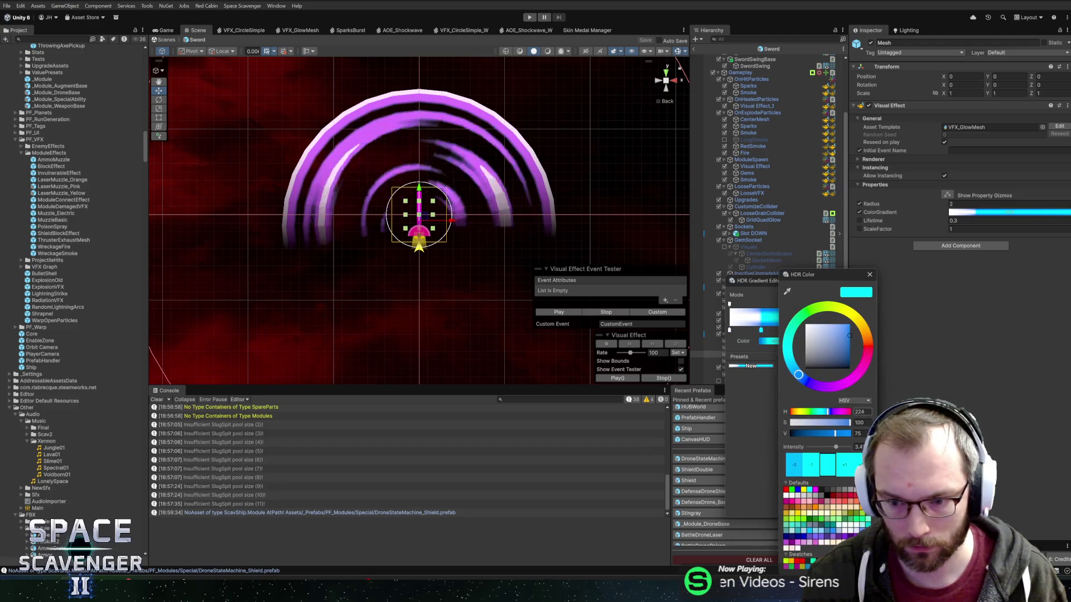
pyautogui.moveTo(863, 418); pyautogui.dragTo(880, 345)
pyautogui.click(870, 275)
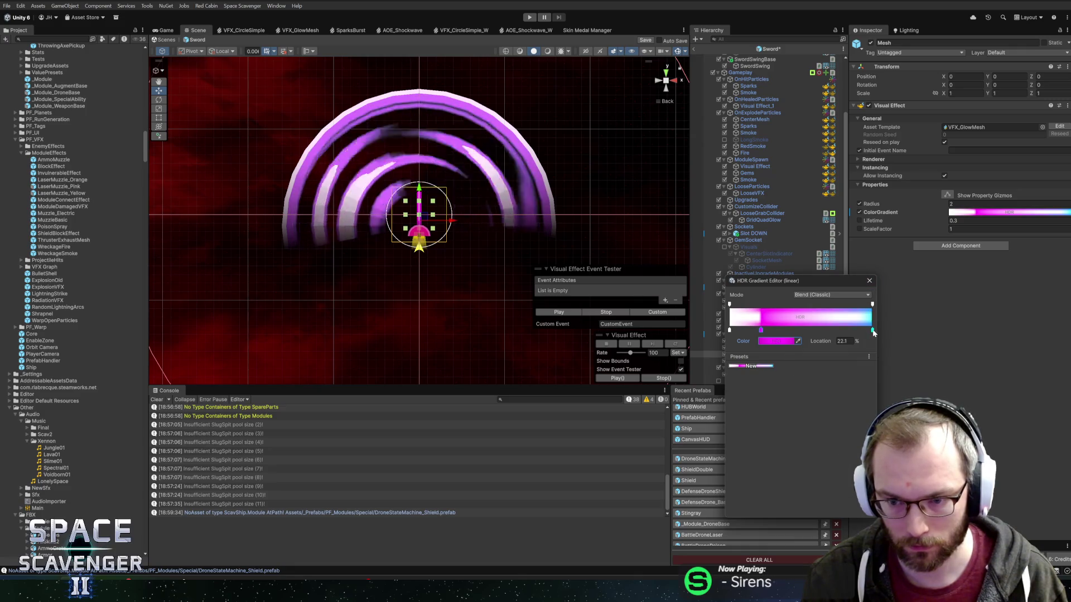
pyautogui.click(779, 342)
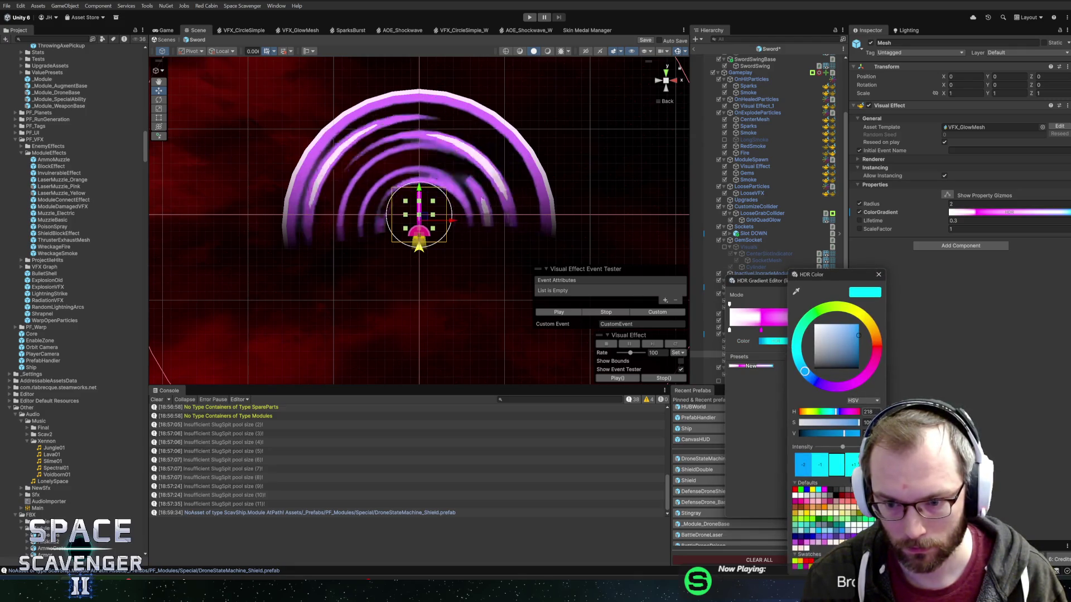
pyautogui.write('310')
pyautogui.click(879, 275)
pyautogui.click(868, 280)
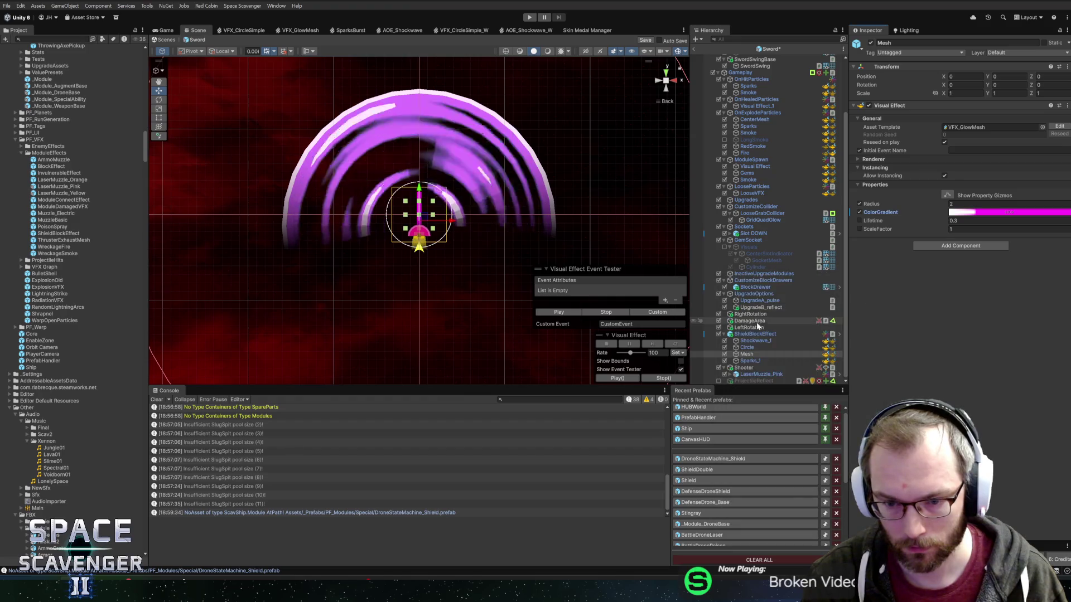
pyautogui.click(750, 361)
# Set the sparks' ColorA hue to 310 and change ColorB from yellow to magenta
pyautogui.click(976, 246)
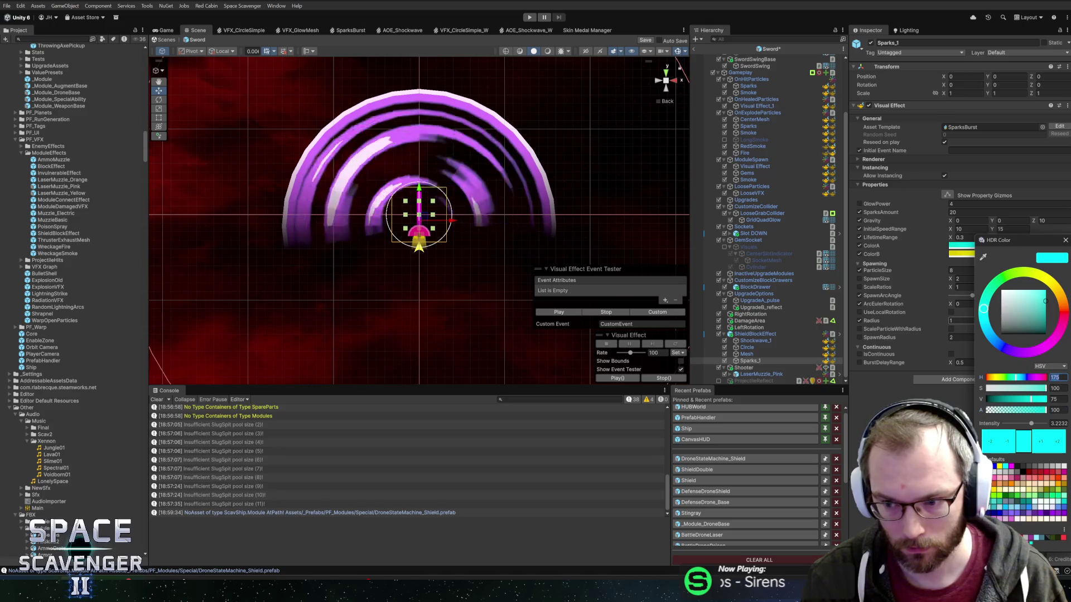
pyautogui.write('310')
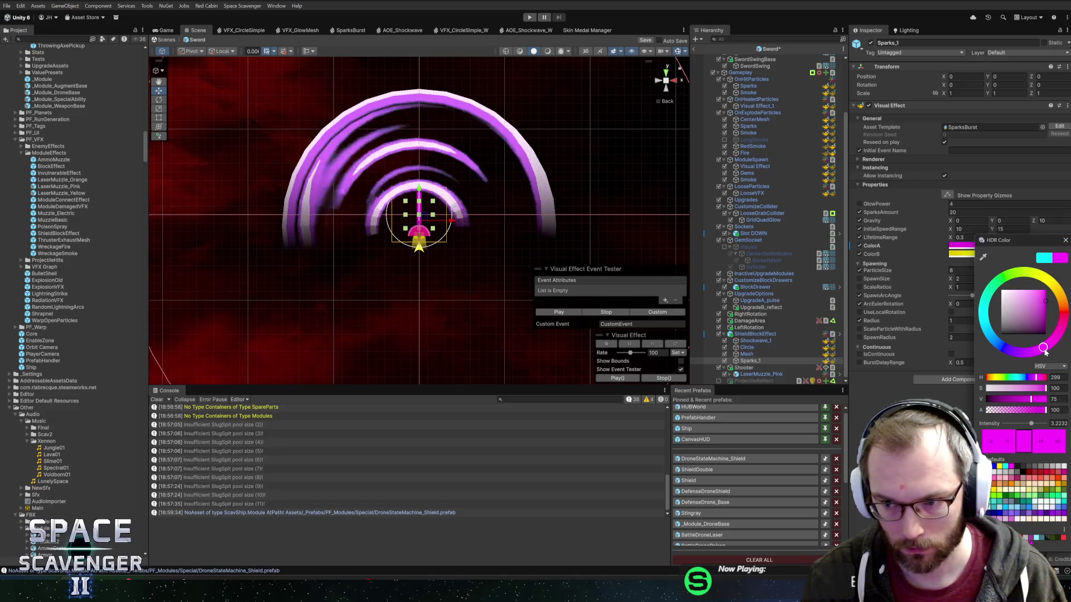
pyautogui.click(1066, 240)
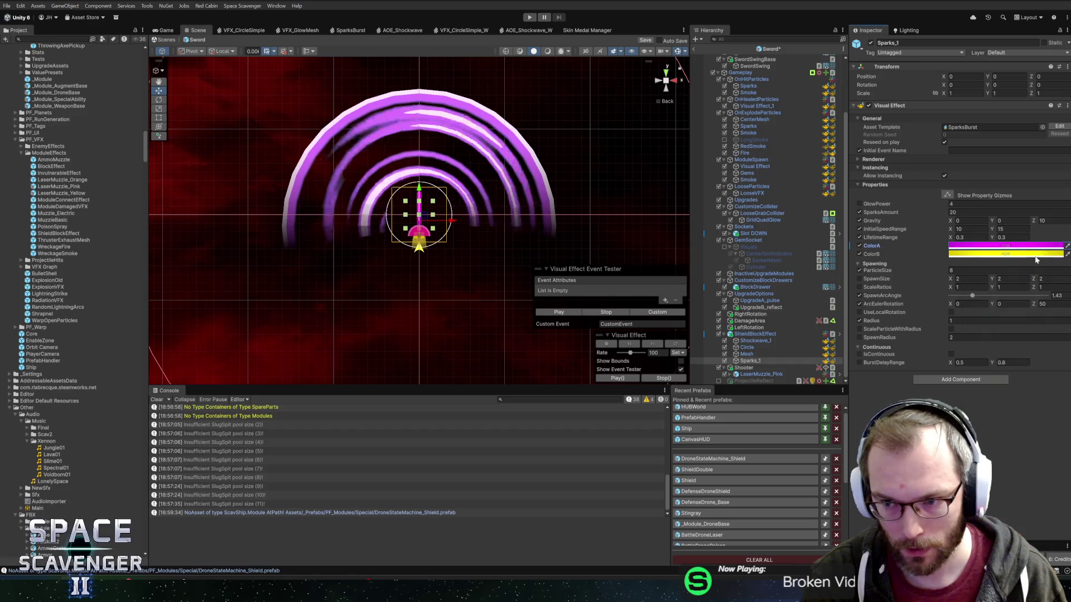
pyautogui.click(961, 254)
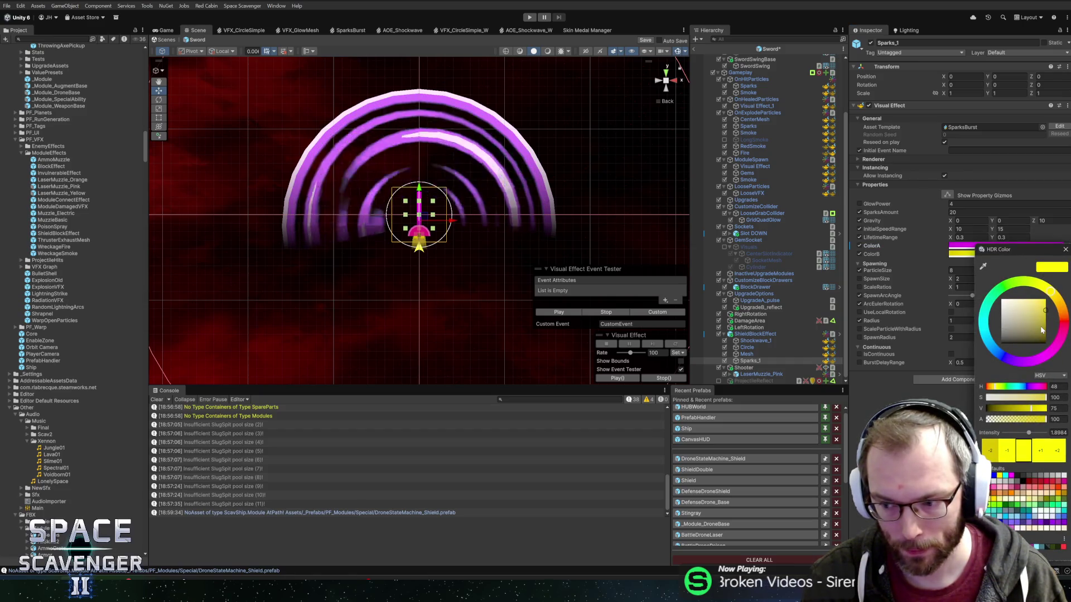
pyautogui.click(1027, 362)
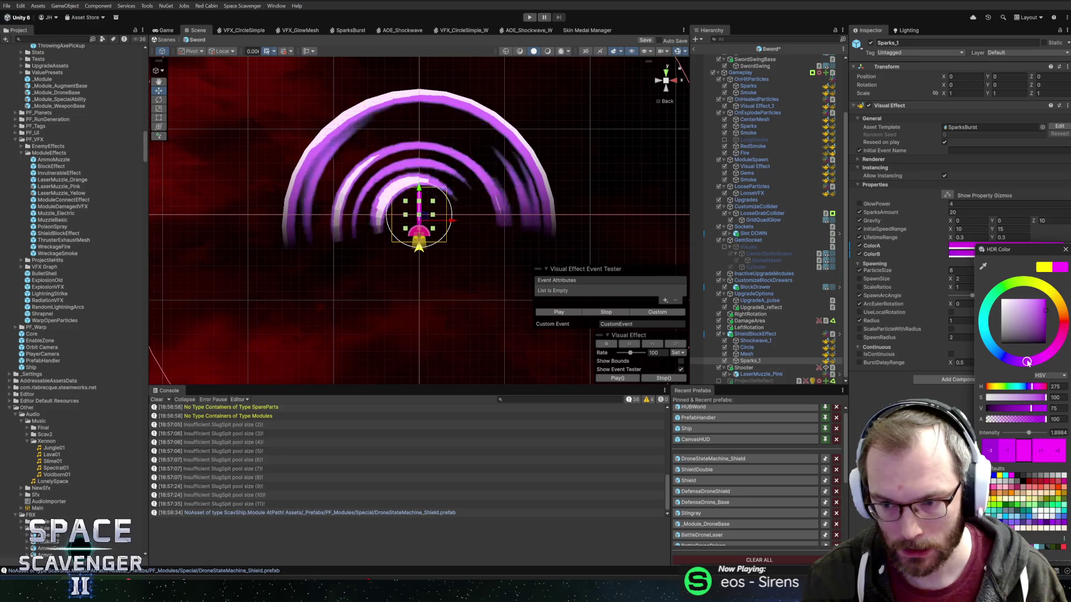
pyautogui.moveTo(1023, 364)
pyautogui.mouseDown()
pyautogui.moveTo(1063, 341)
pyautogui.moveTo(1023, 362)
pyautogui.mouseUp()
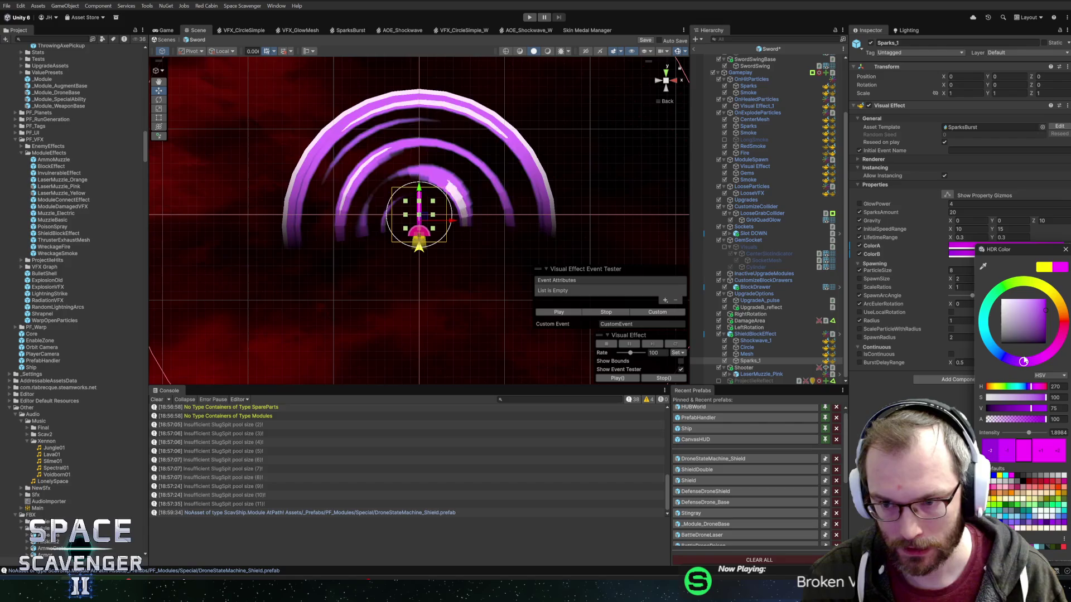
# Shift ColorA further toward magenta and fire a test burst of the effect
pyautogui.click(961, 246)
pyautogui.click(960, 245)
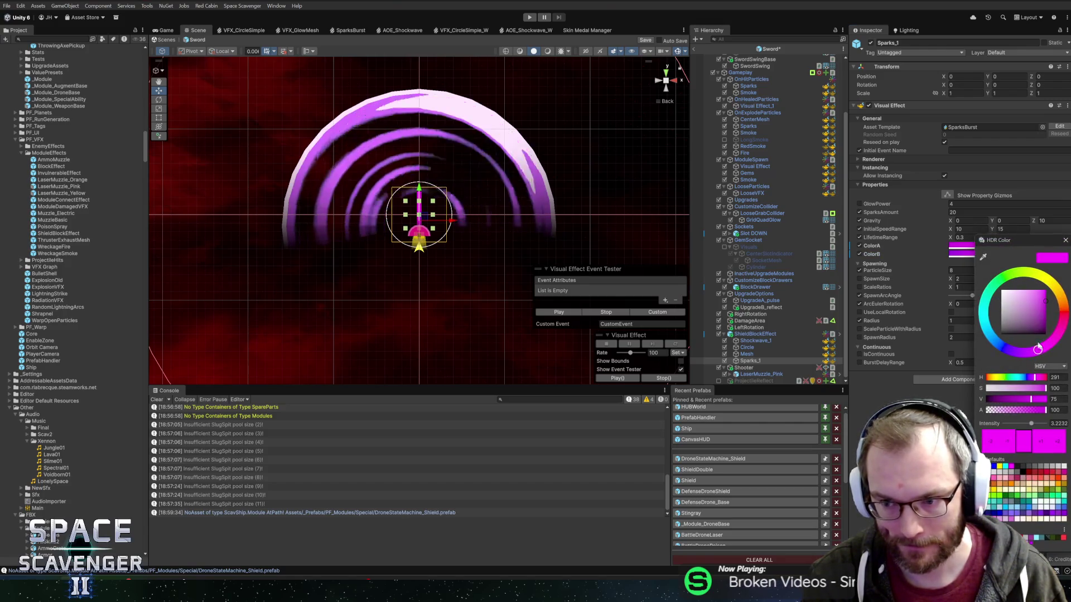
pyautogui.moveTo(1037, 350); pyautogui.dragTo(1050, 343)
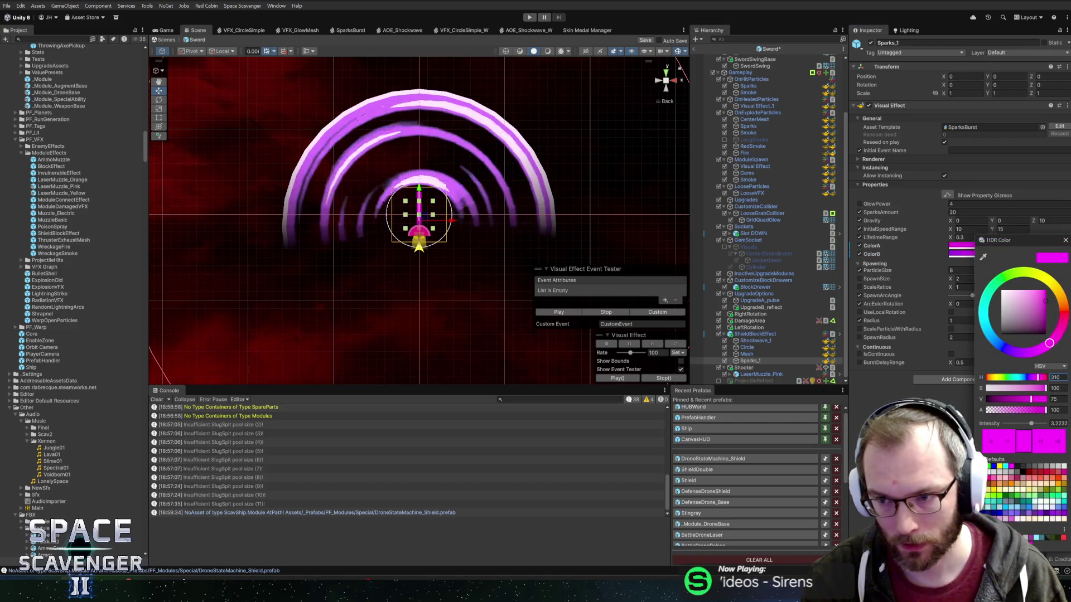
pyautogui.click(1066, 240)
pyautogui.click(567, 313)
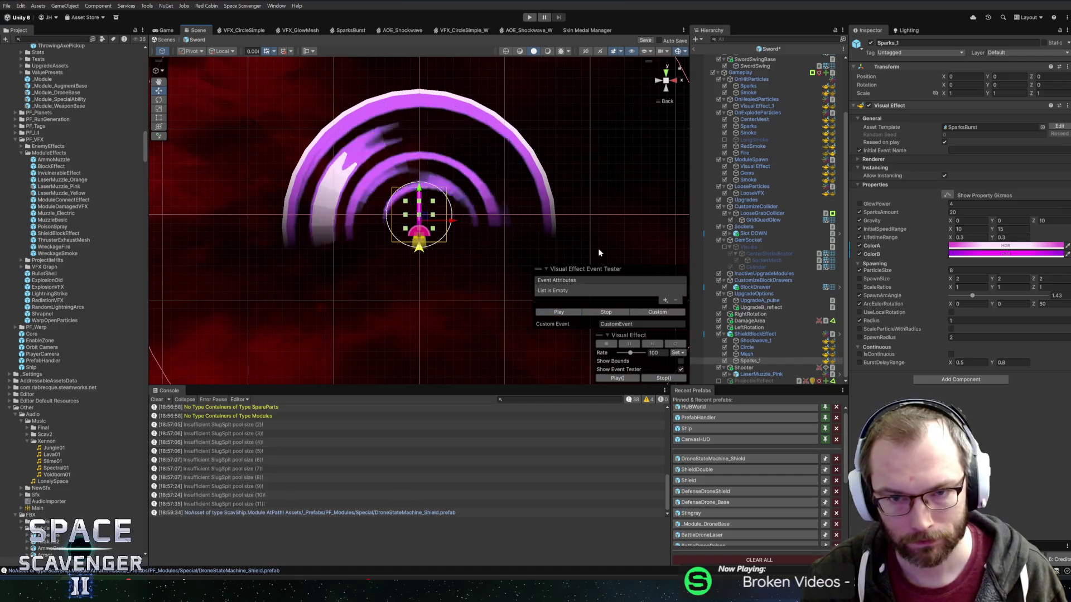
# Widen the sparks' spawn arc angle to 2.67 and rotate the arc Z to 81.4, previewing bursts
pyautogui.moveTo(973, 296); pyautogui.dragTo(991, 296)
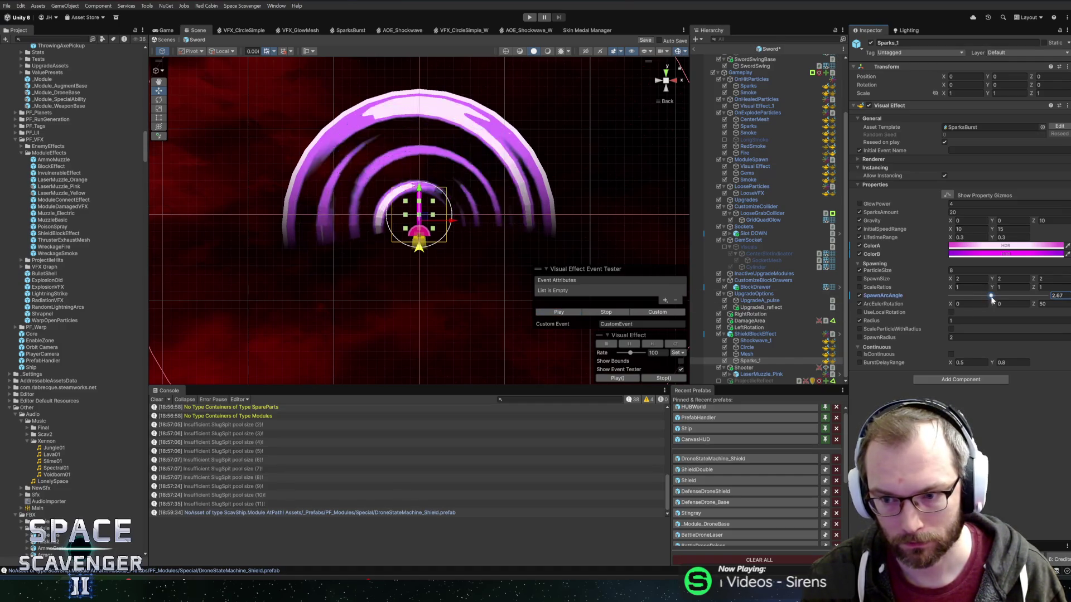
pyautogui.click(556, 313)
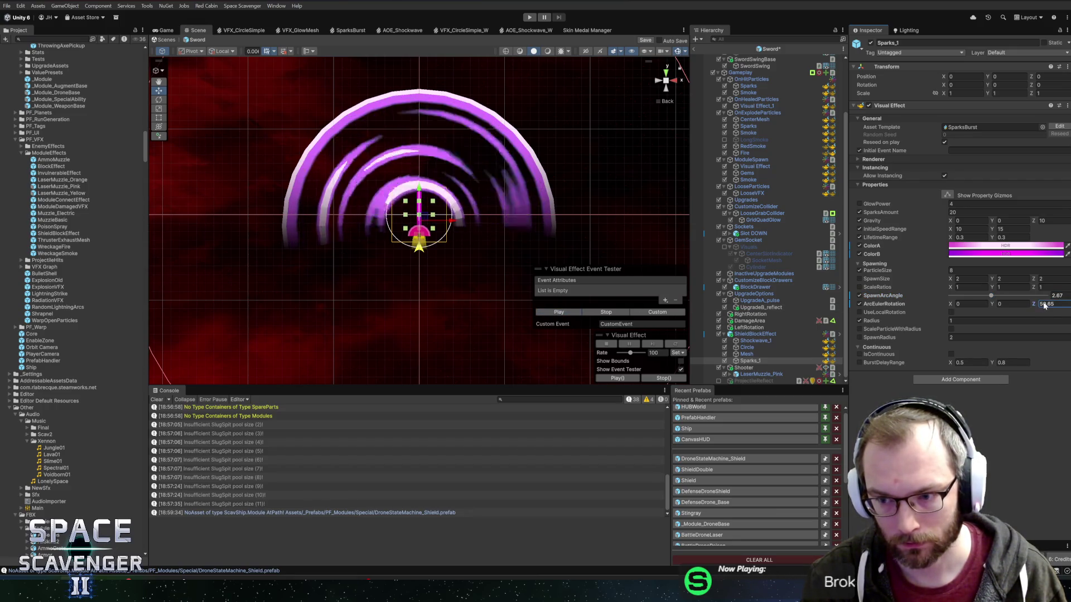
pyautogui.moveTo(1032, 307); pyautogui.dragTo(1036, 308)
pyautogui.moveTo(42, 311); pyautogui.dragTo(41, 318)
pyautogui.write('81.4')
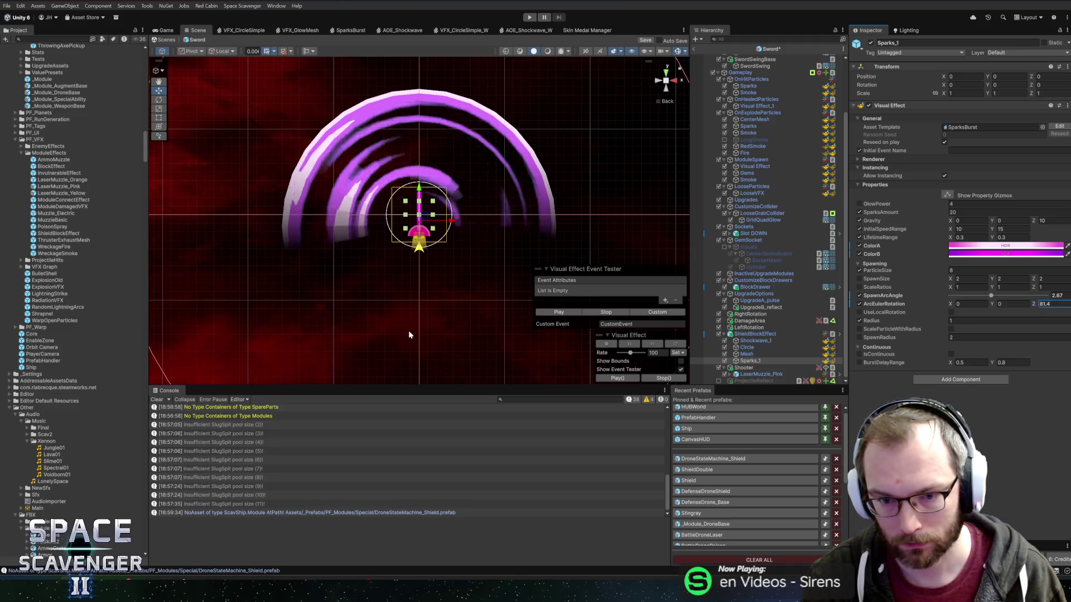
pyautogui.click(551, 314)
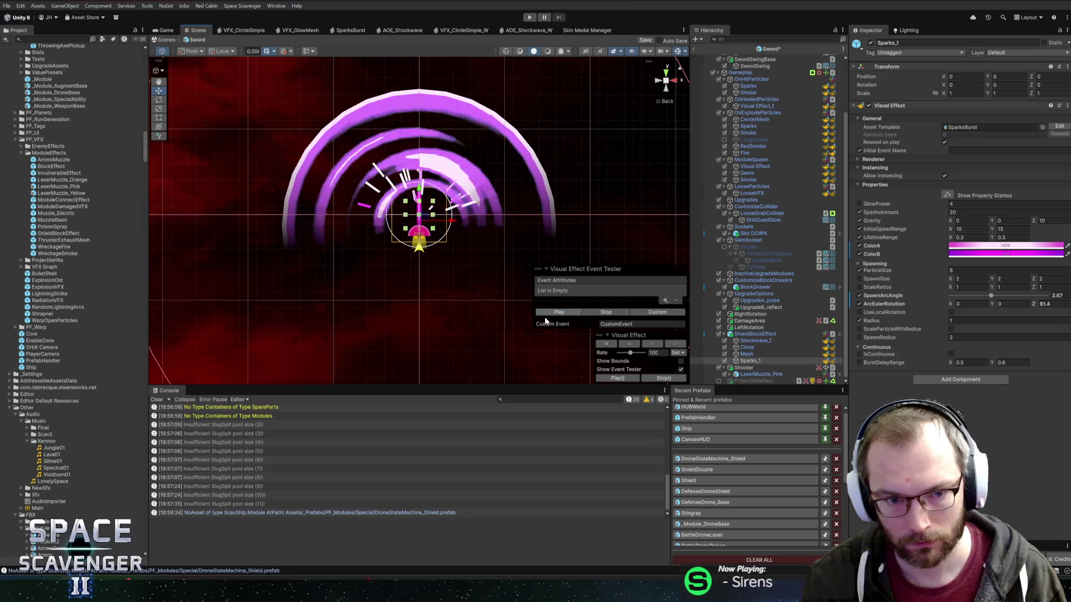
# Save the Sword prefab and set the sparks' minimum lifetime (LifetimeRange X) to 0.2
pyautogui.hotkey('ctrl', 's')
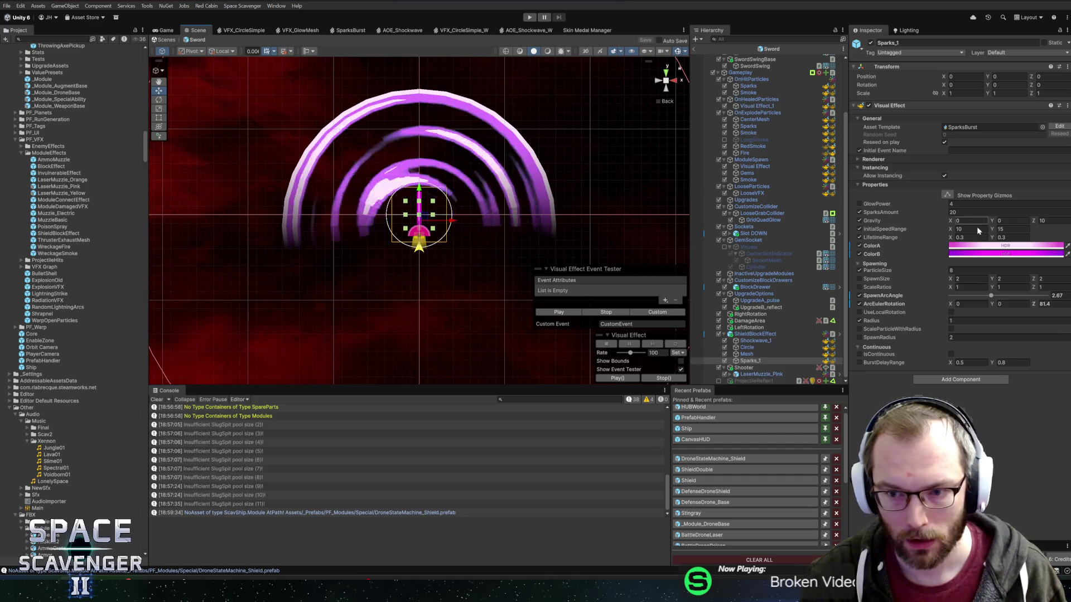
pyautogui.write('0.2')
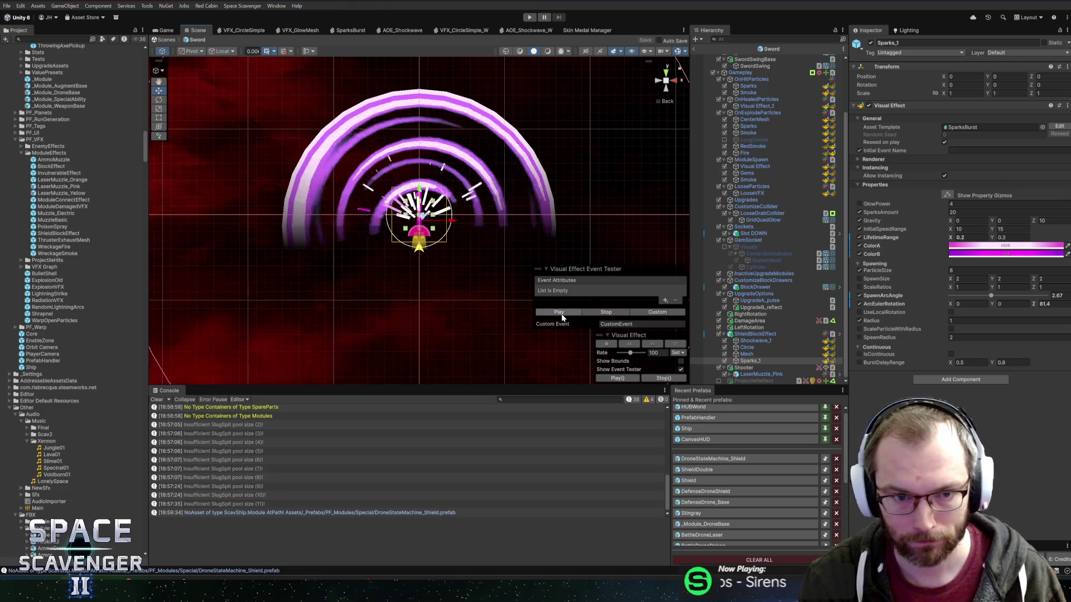
pyautogui.rightClick(955, 241)
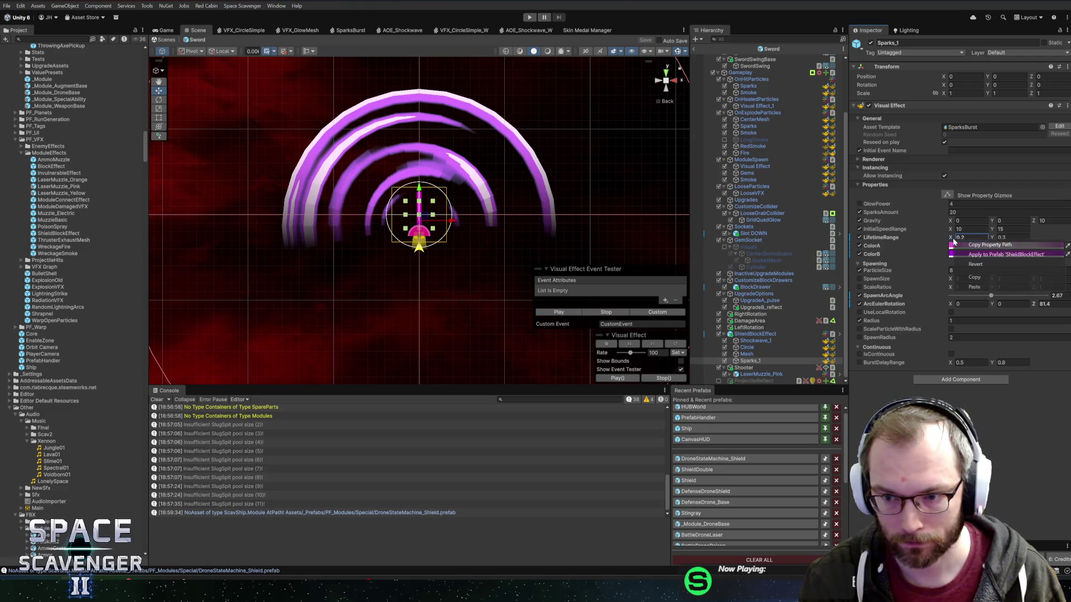
# Apply the LifetimeRange override to the ShieldBlockEffect prefab and return to the Core scene
pyautogui.click(996, 254)
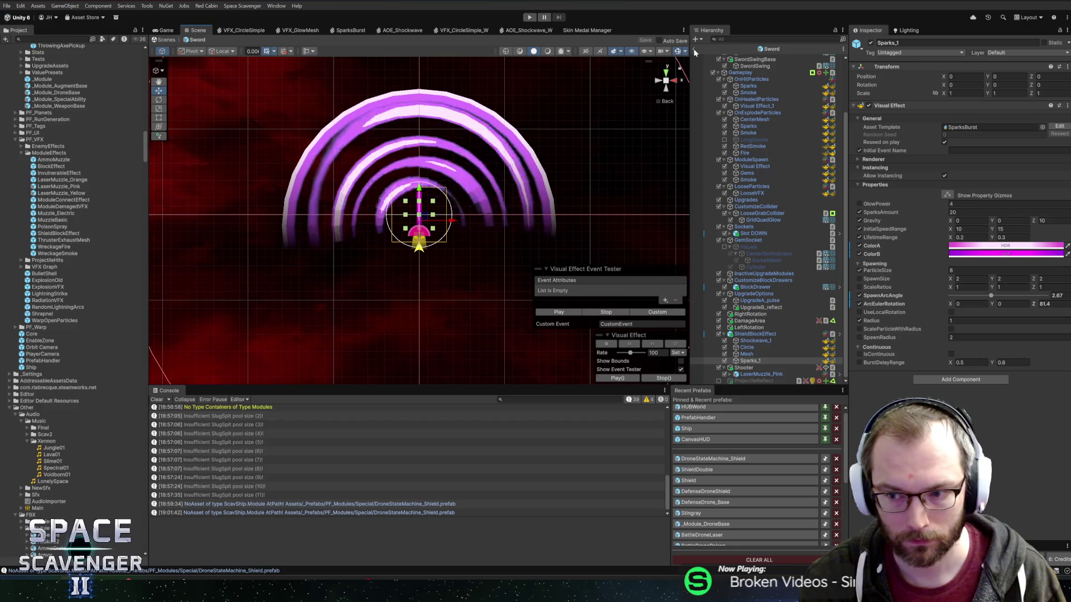
pyautogui.click(694, 49)
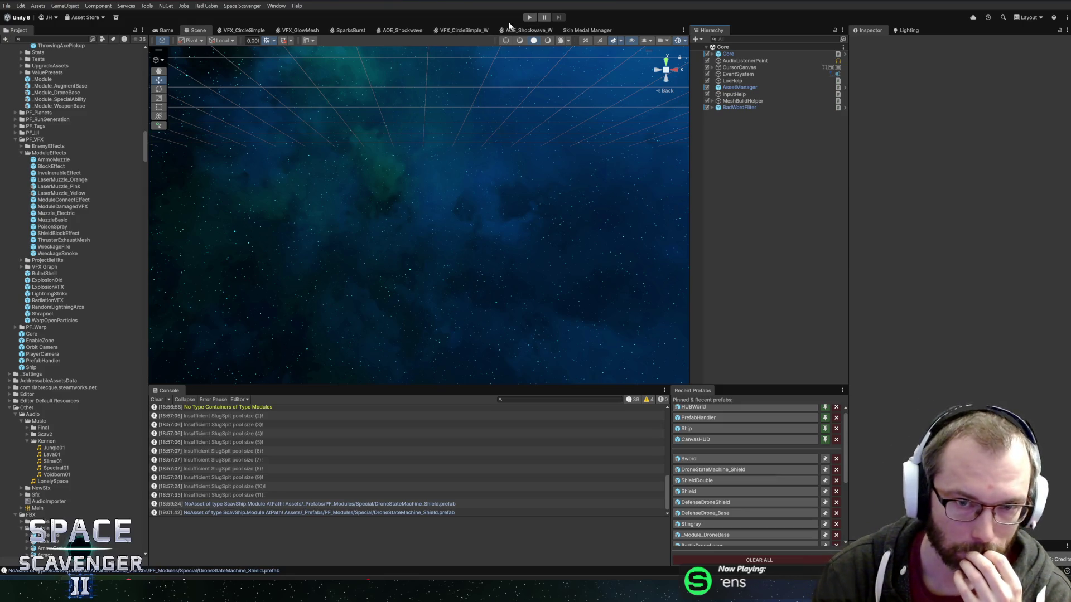
# Enter play mode and spawn a shield and a Stingray via the debug console
pyautogui.click(528, 19)
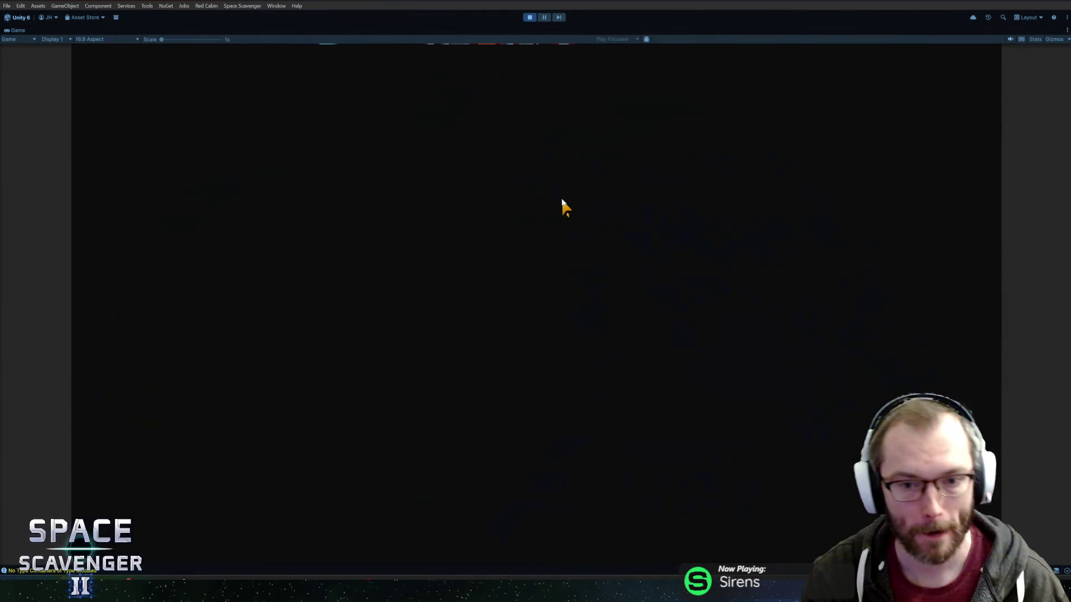
pyautogui.press('`')
pyautogui.write('spawn shield')
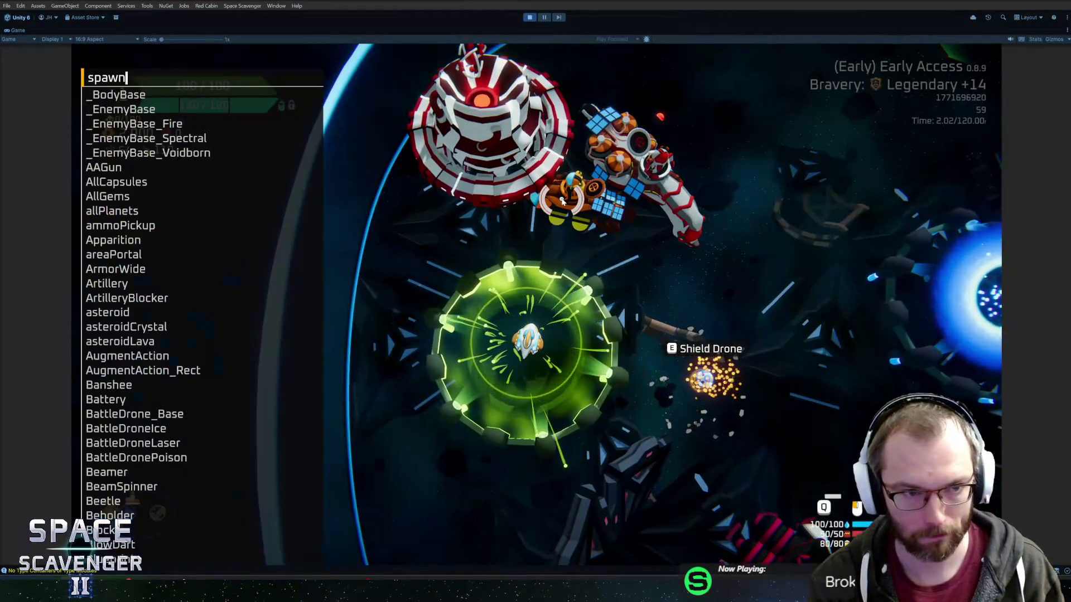
pyautogui.press('Return')
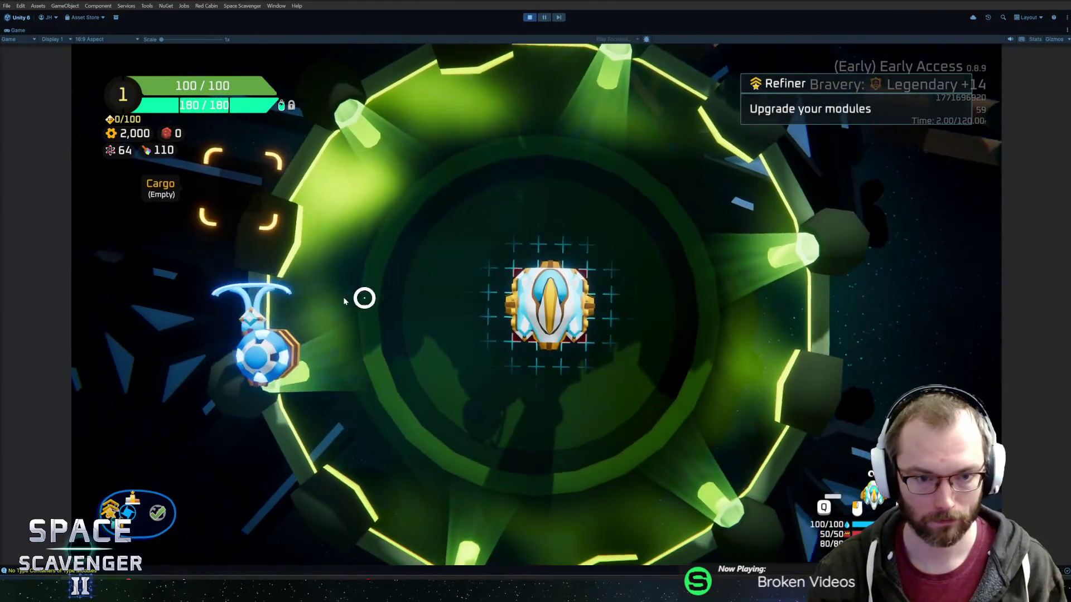
pyautogui.press('`')
pyautogui.write('spawn sting')
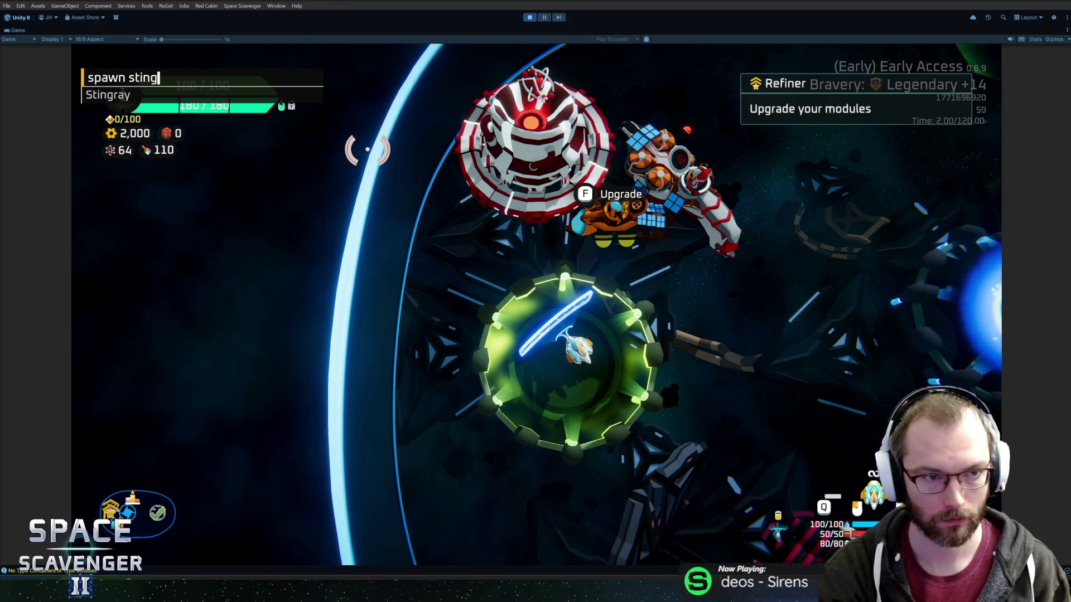
pyautogui.press('Return')
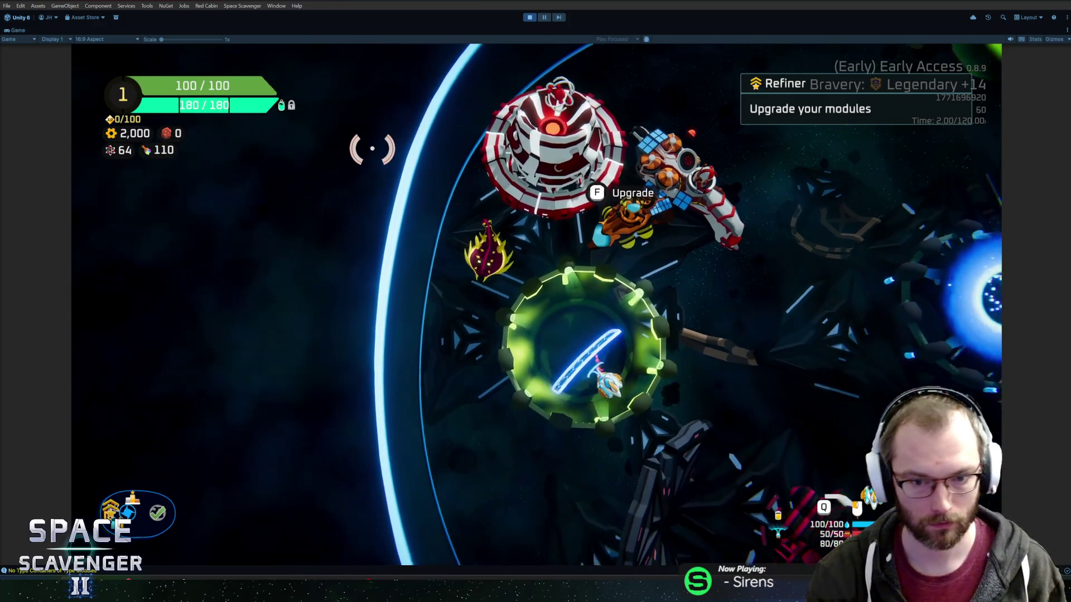
# Fly the ship up toward the refiner, then right and back left
pyautogui.press('w')
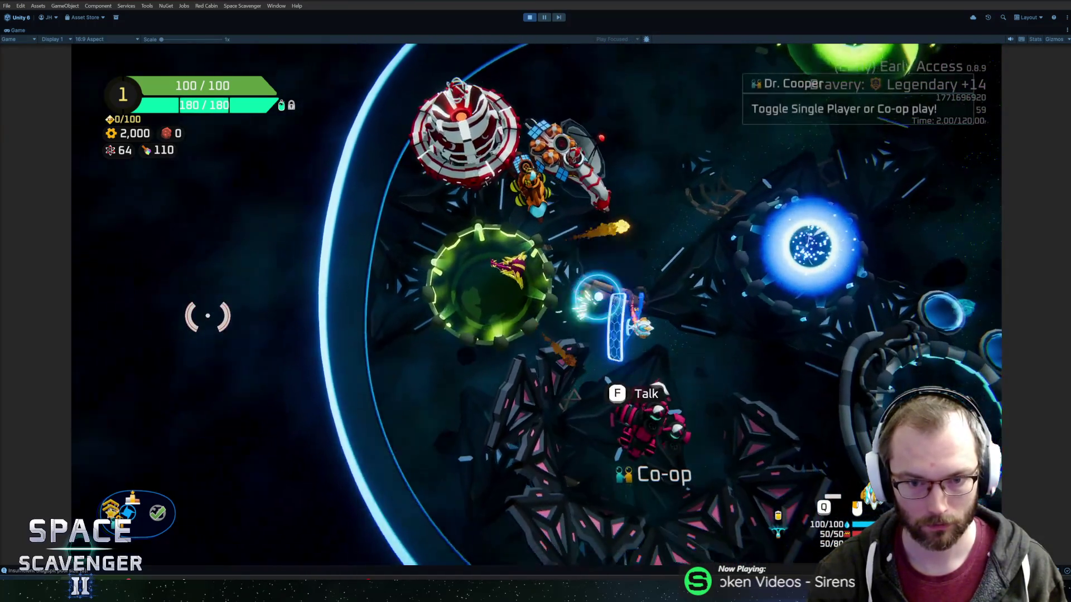
pyautogui.press('d')
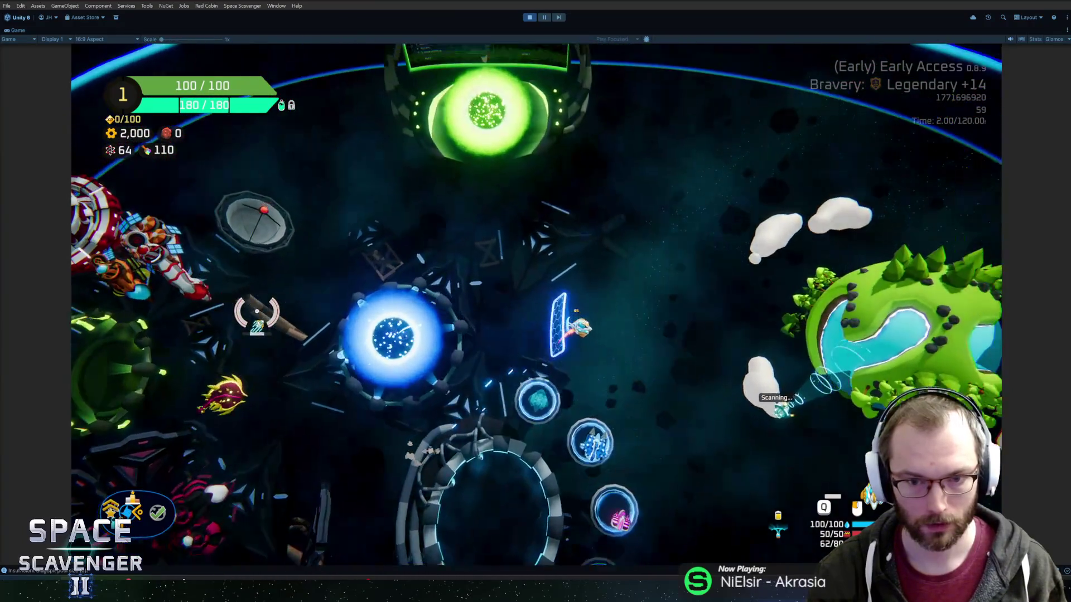
pyautogui.press('a')
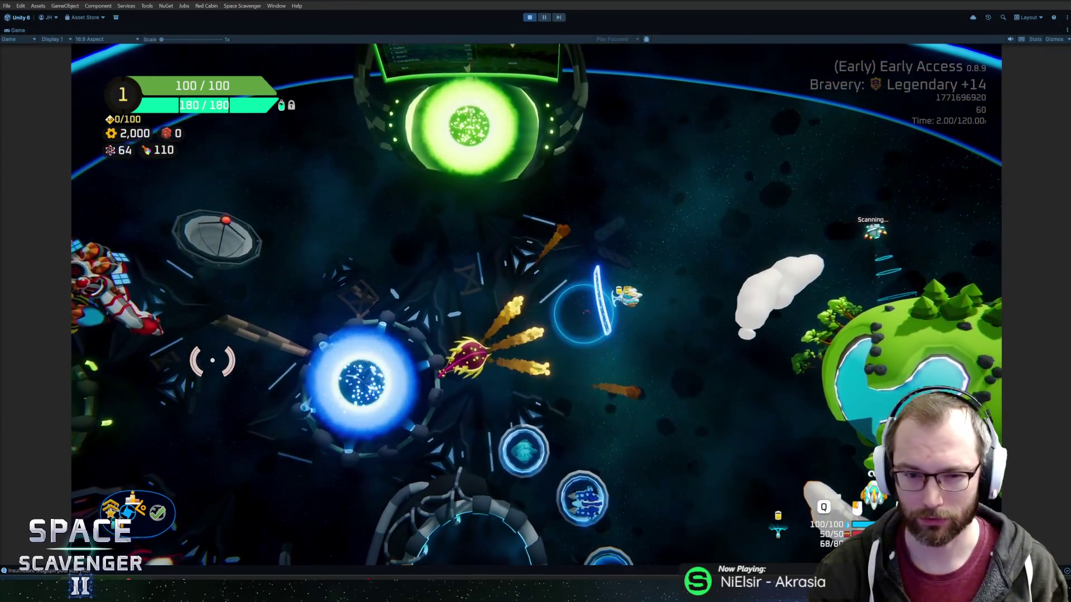
# Fit the Shield Drone from cargo onto the ship's grid in play mode
pyautogui.press('e')
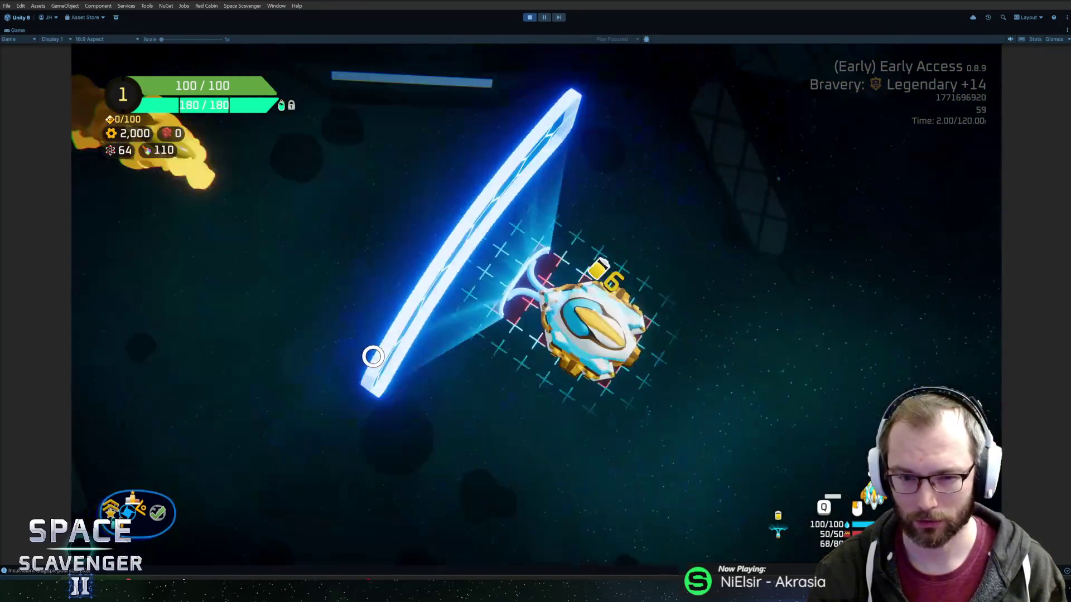
pyautogui.moveTo(235, 273); pyautogui.dragTo(520, 317)
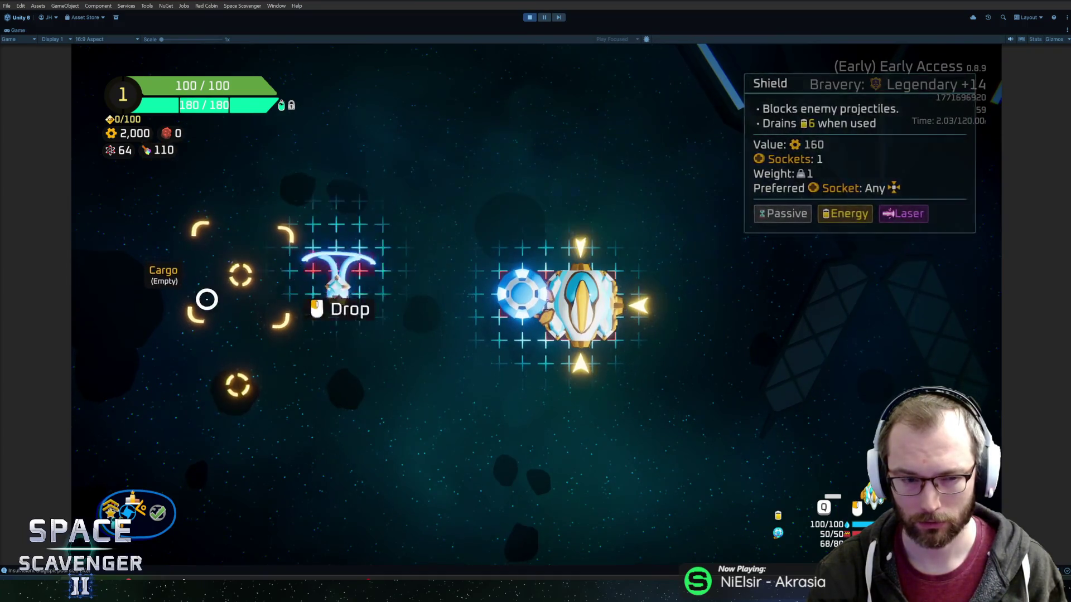
pyautogui.press('e')
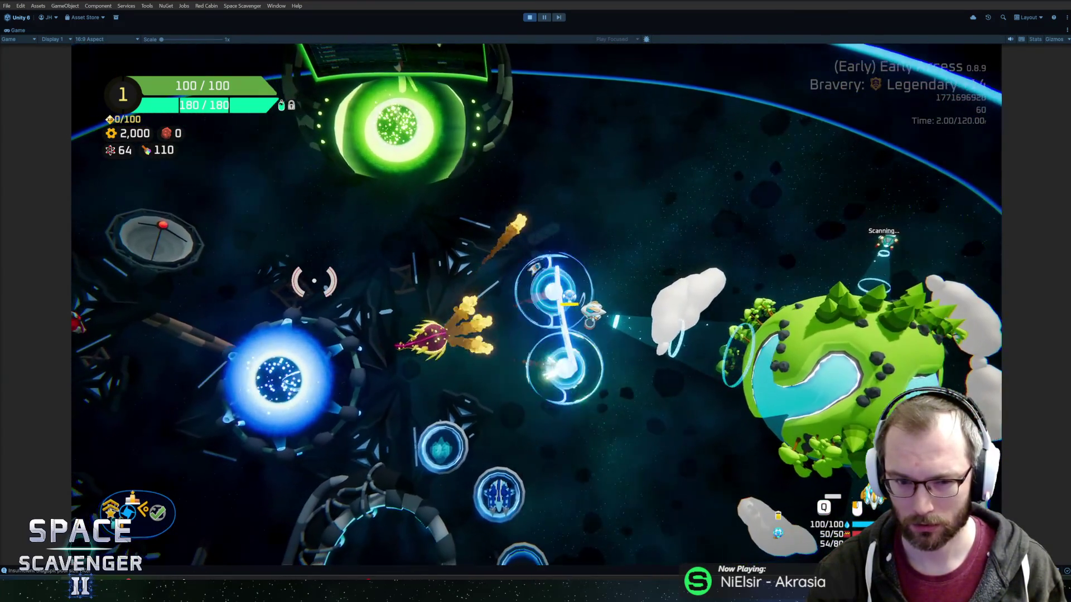
# Enter 'spawn shiuee' in the developer console, then fly the ship toward the planet
pyautogui.press('`')
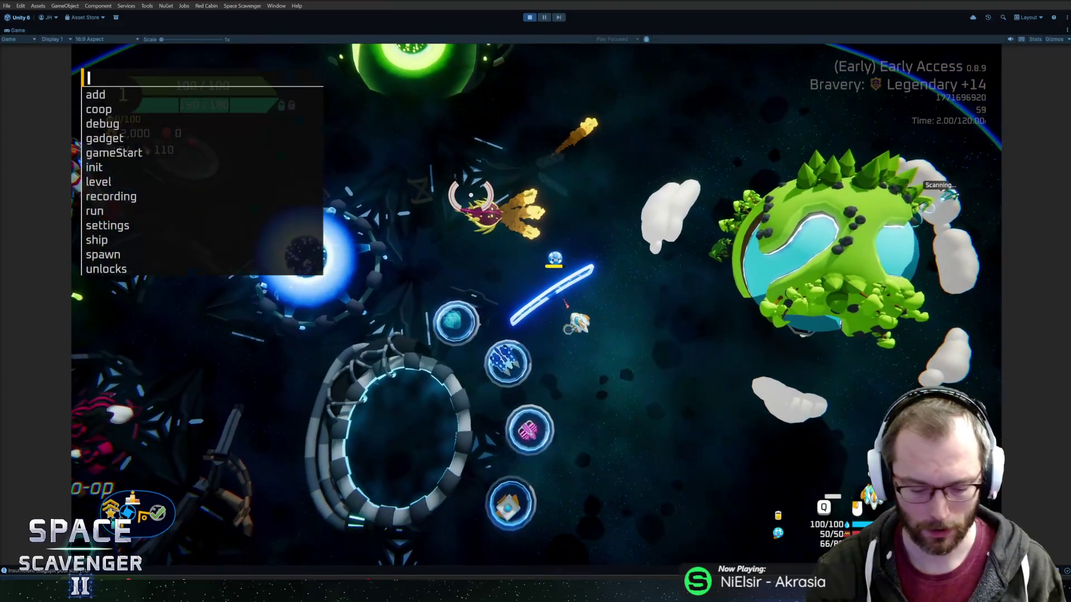
pyautogui.write('spawn shiue')
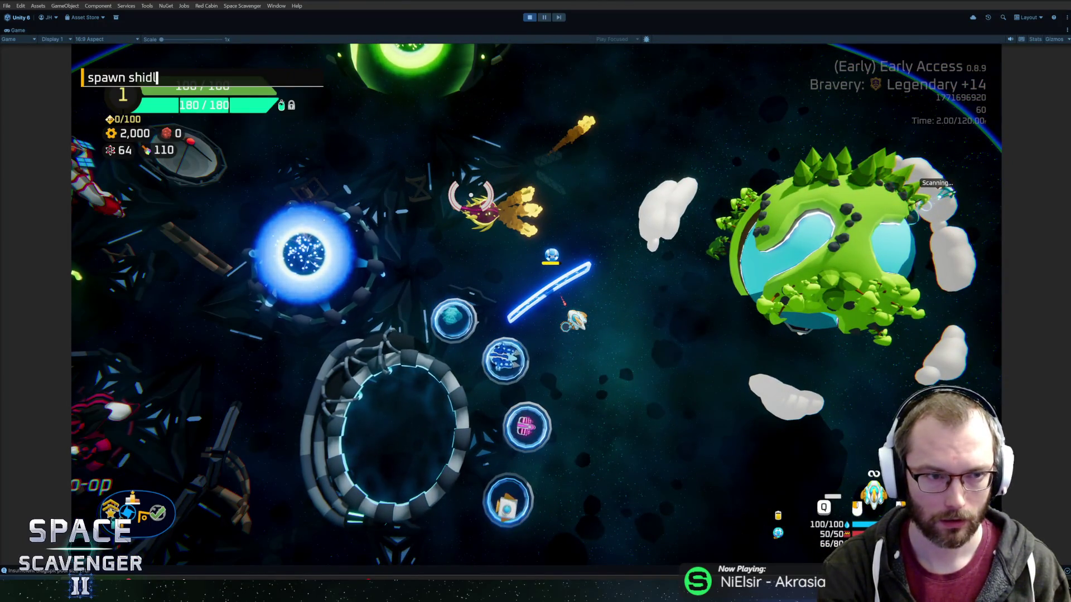
pyautogui.write('e')
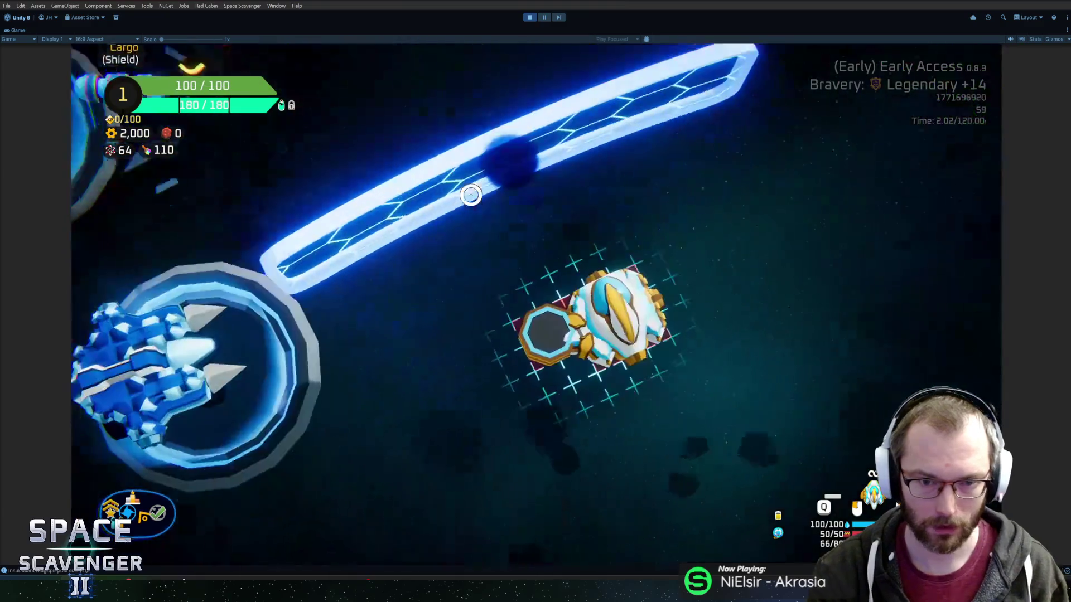
pyautogui.moveTo(521, 290)
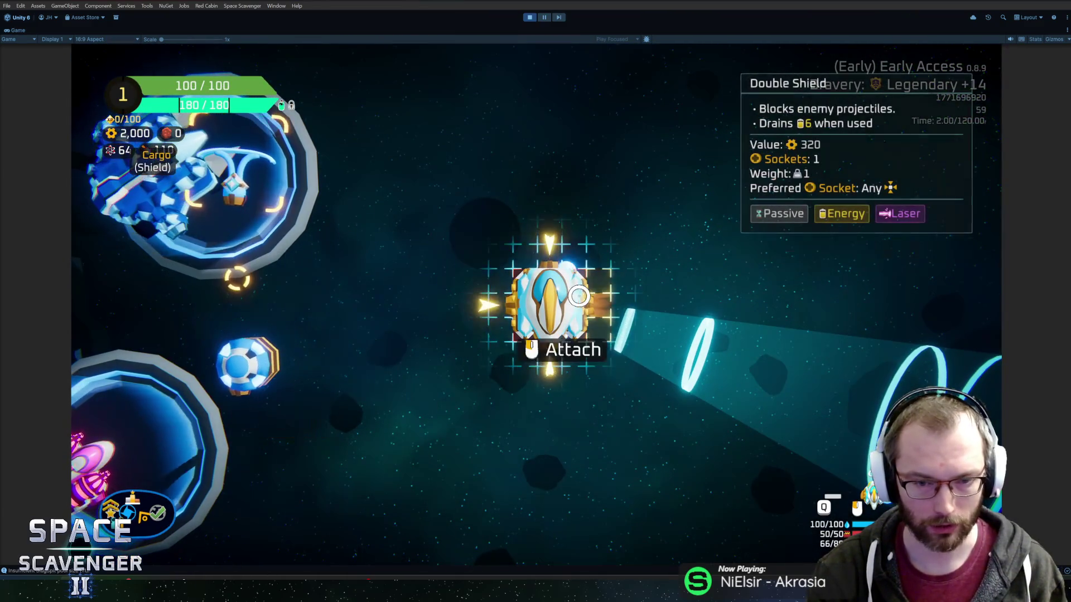
pyautogui.press('e')
pyautogui.press('w')
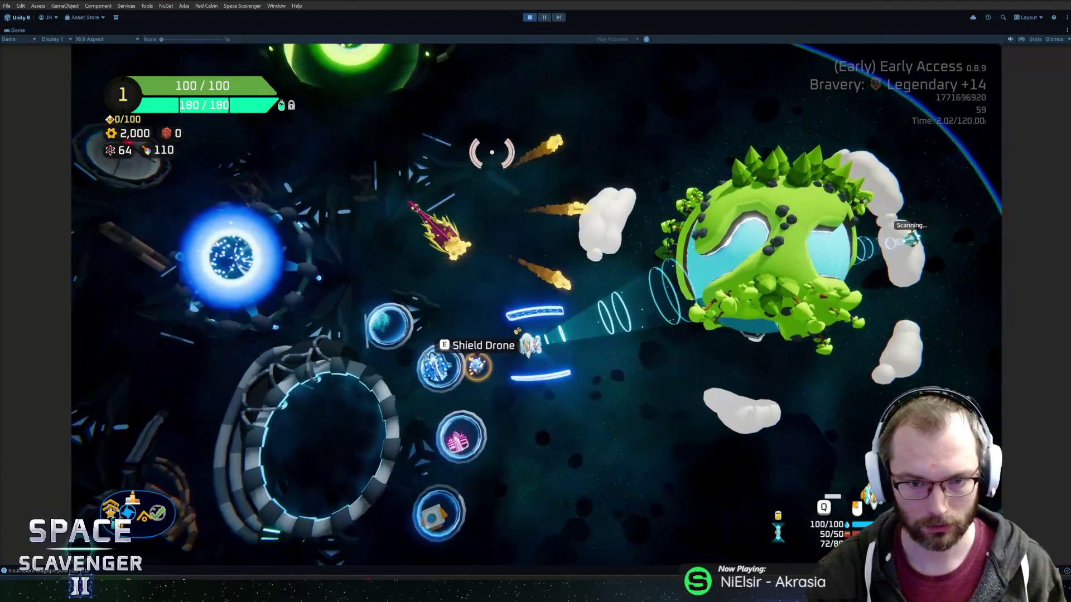
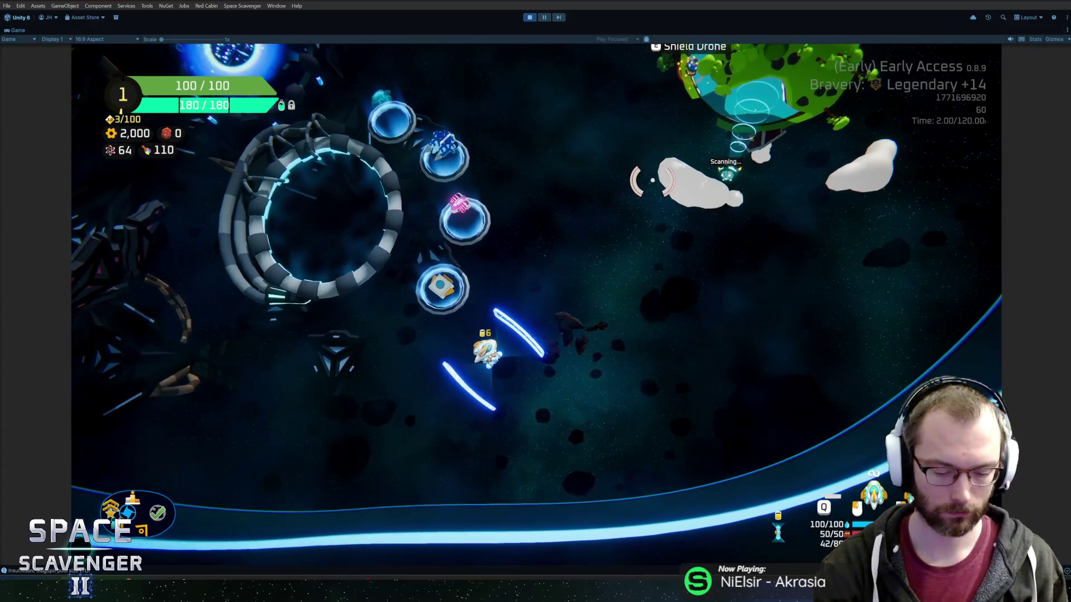
# Stop the running game with Ctrl+P and open the Shield prefab for editing
pyautogui.hotkey('ctrl', 'p')
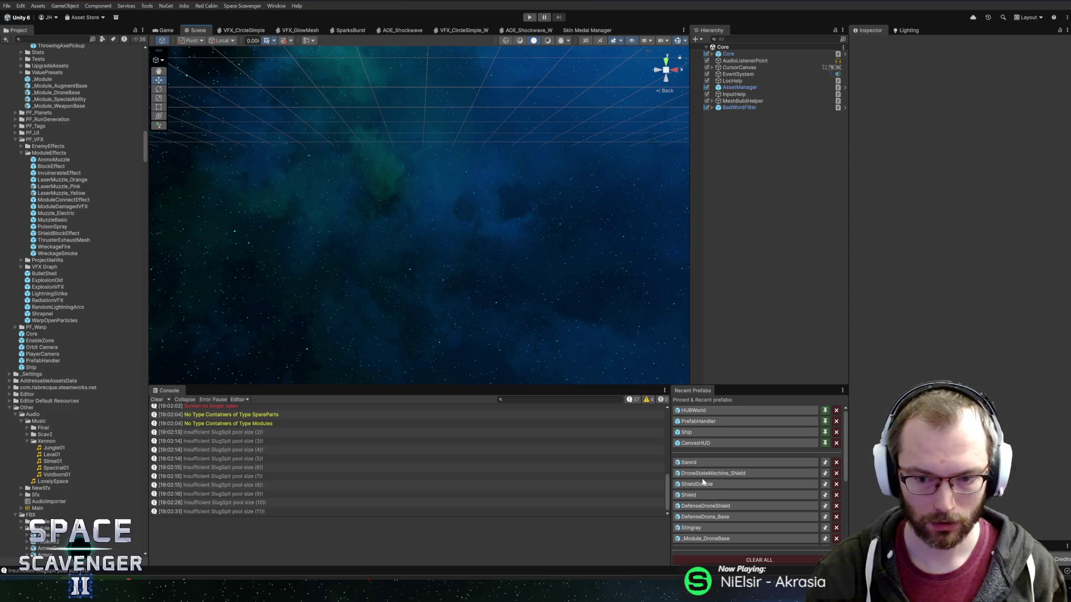
pyautogui.click(689, 496)
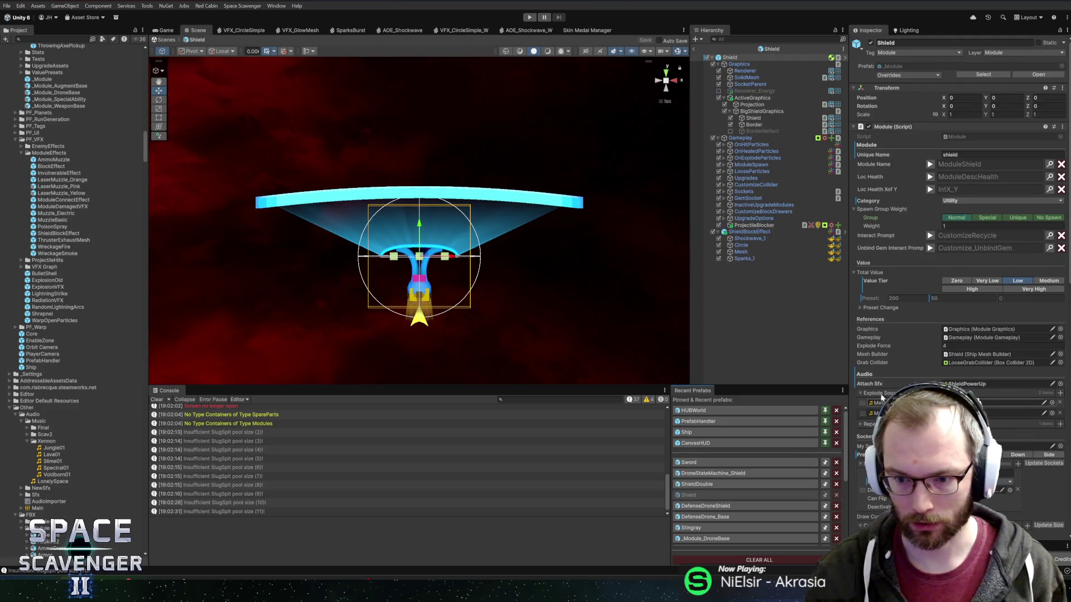
# Copy the Shield ProjectileBlocker's Block Sounds entry, then open the DefenseDroneShield prefab
pyautogui.scroll(-5, 878, 384)
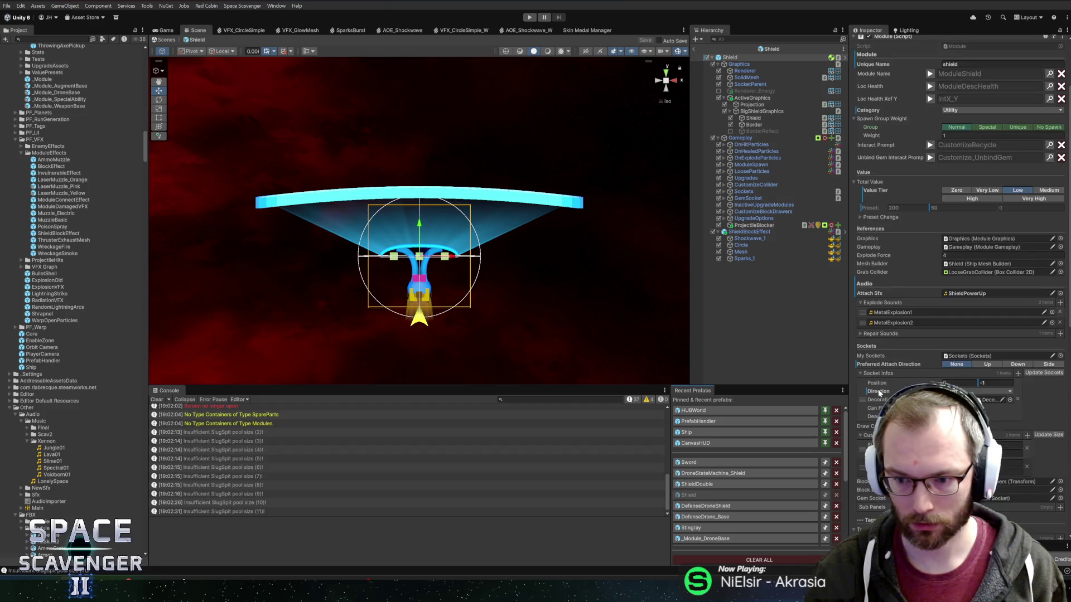
pyautogui.click(757, 225)
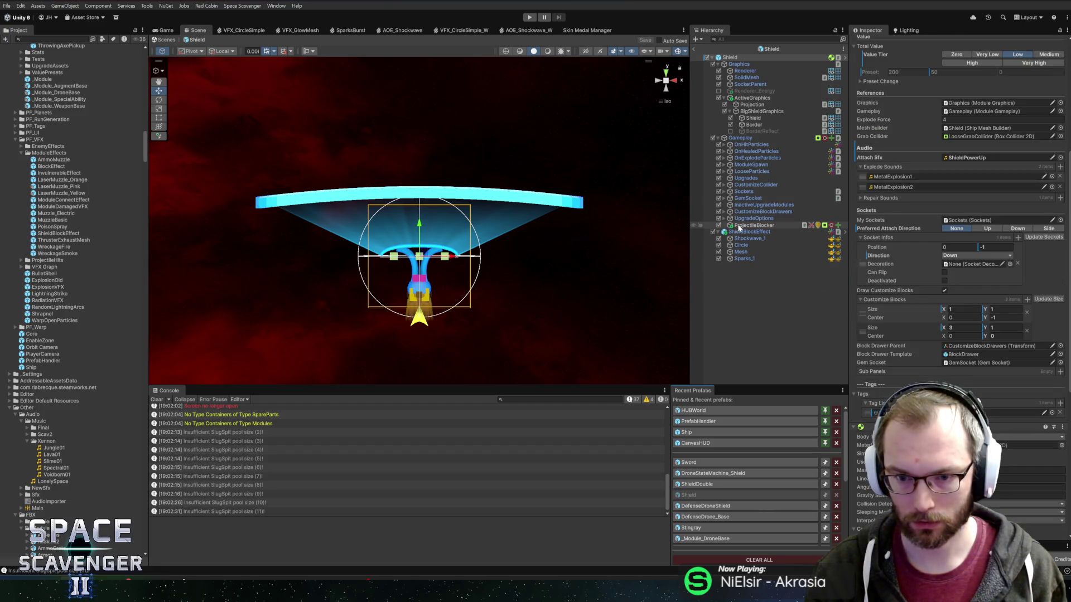
pyautogui.scroll(-1, 957, 257)
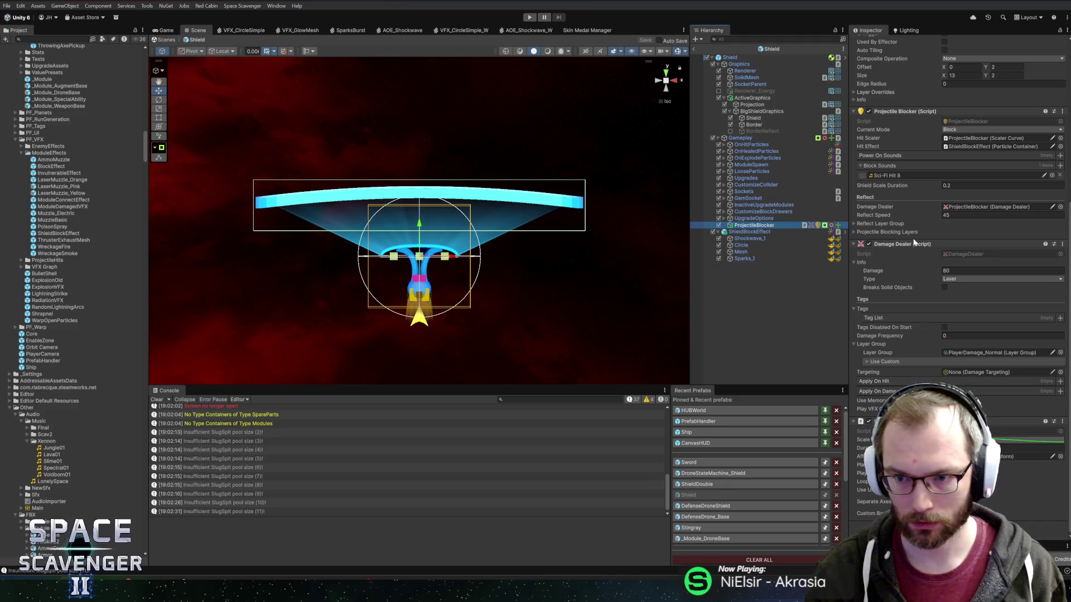
pyautogui.rightClick(897, 175)
pyautogui.click(904, 183)
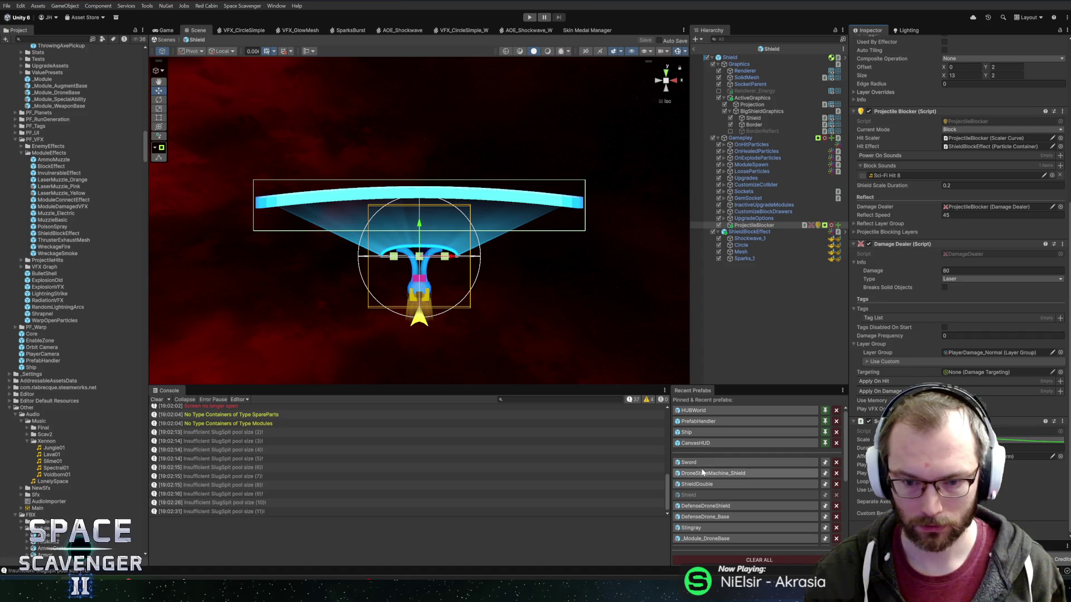
pyautogui.click(704, 506)
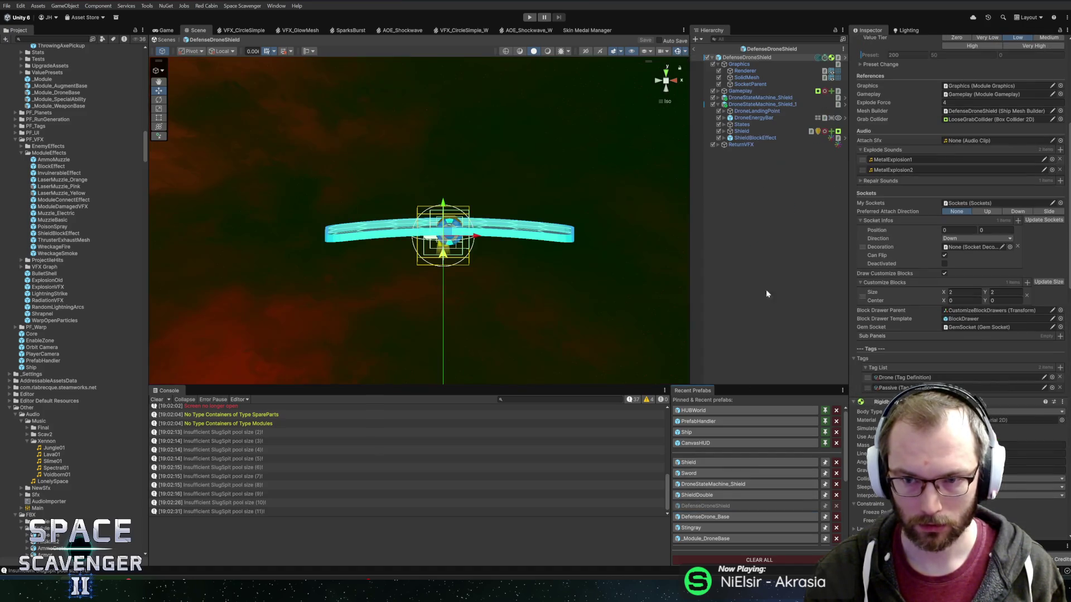
# Paste the Sci-Fi Hit 8 block sound into DroneStateMachine_Shield's blocker, then open the Sword prefab
pyautogui.click(771, 133)
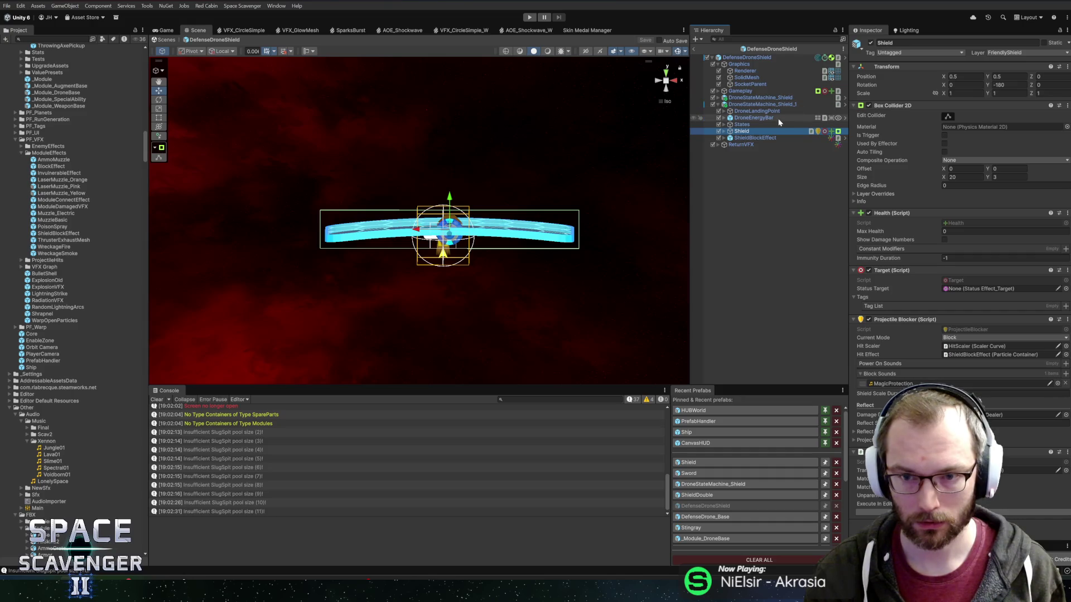
pyautogui.click(843, 106)
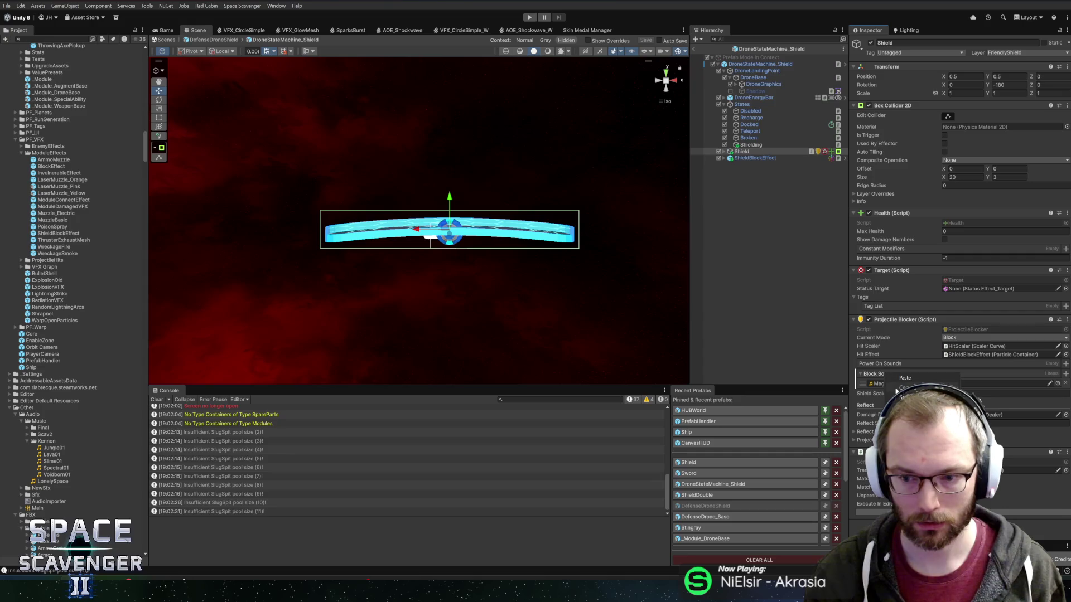
pyautogui.click(906, 379)
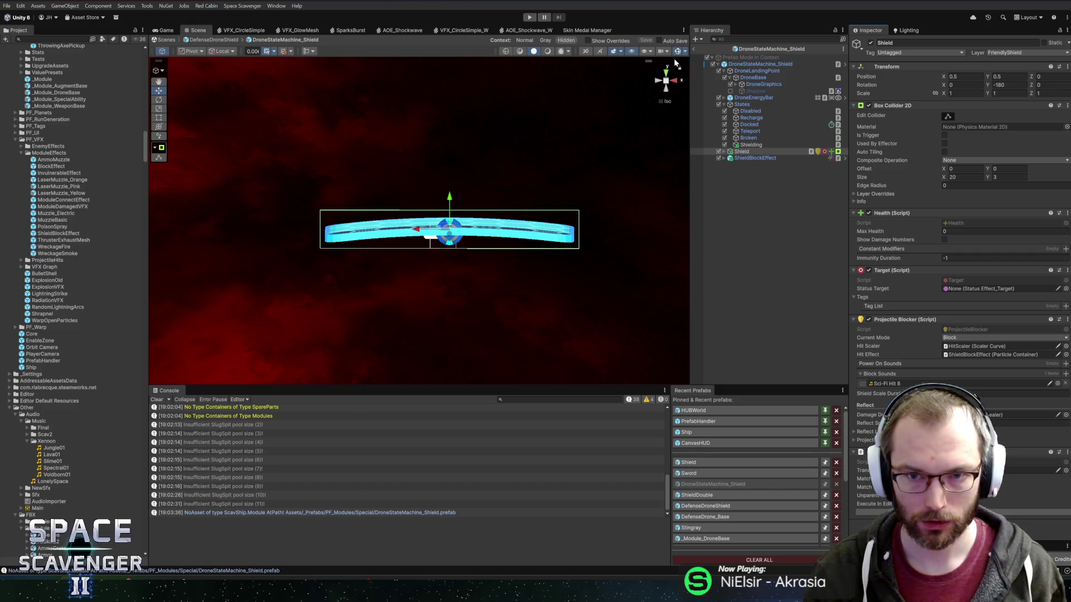
pyautogui.click(701, 472)
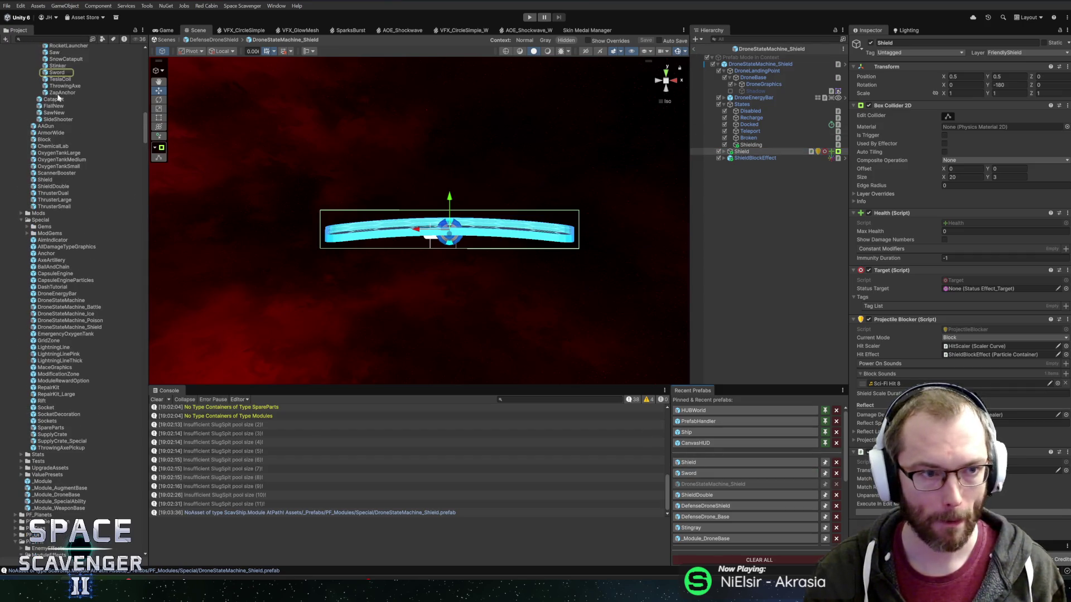
pyautogui.doubleClick(56, 72)
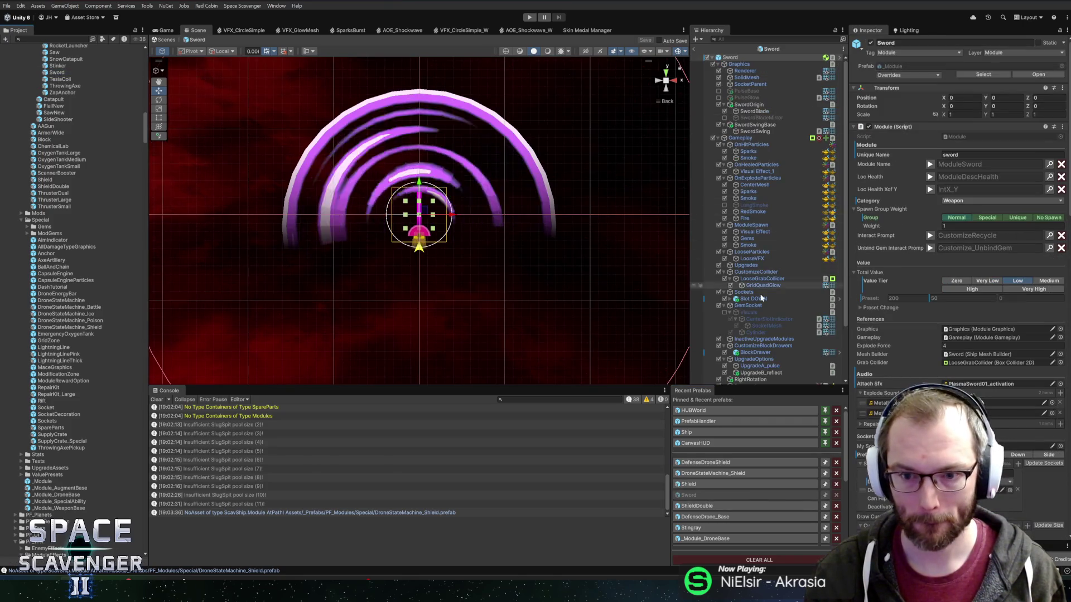
# Inspect the Sword's CustomizeCollider and Shooter objects under the Gameplay hierarchy
pyautogui.scroll(-3, 766, 315)
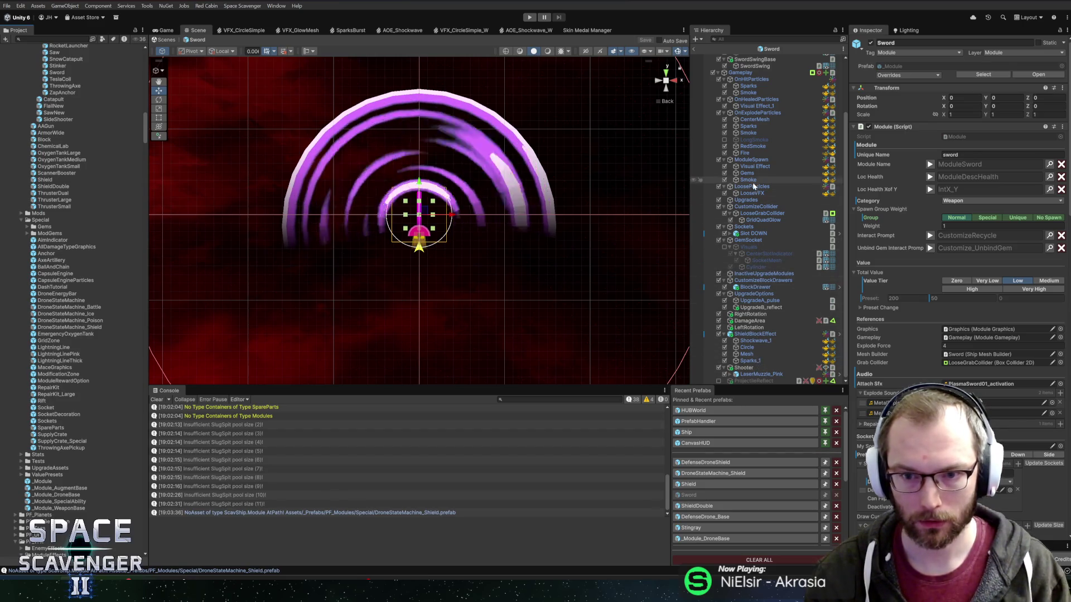
pyautogui.click(756, 205)
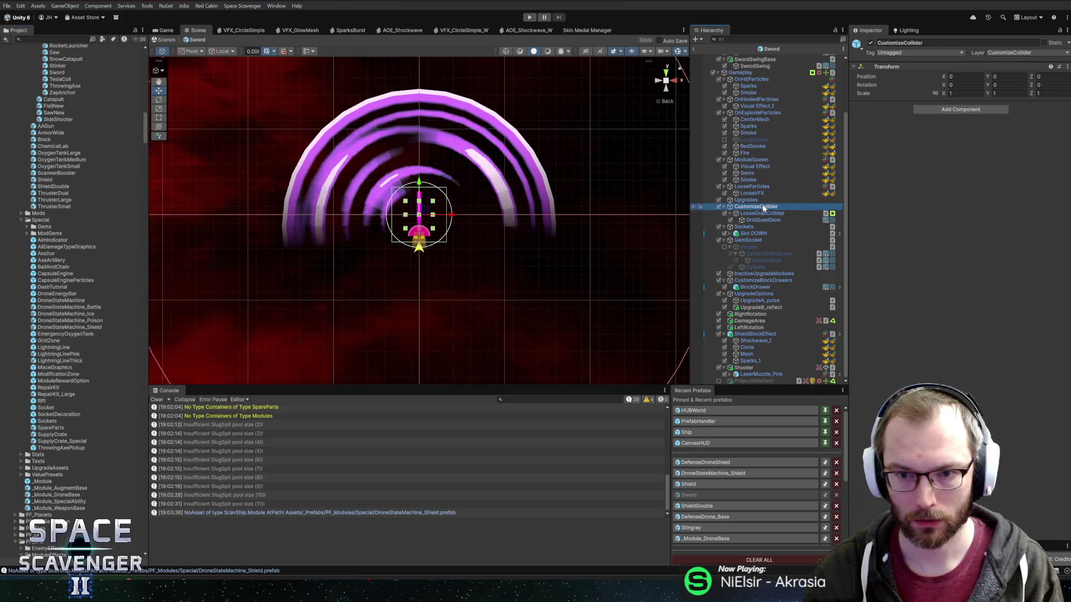
pyautogui.scroll(3, 764, 208)
pyautogui.press('Up')
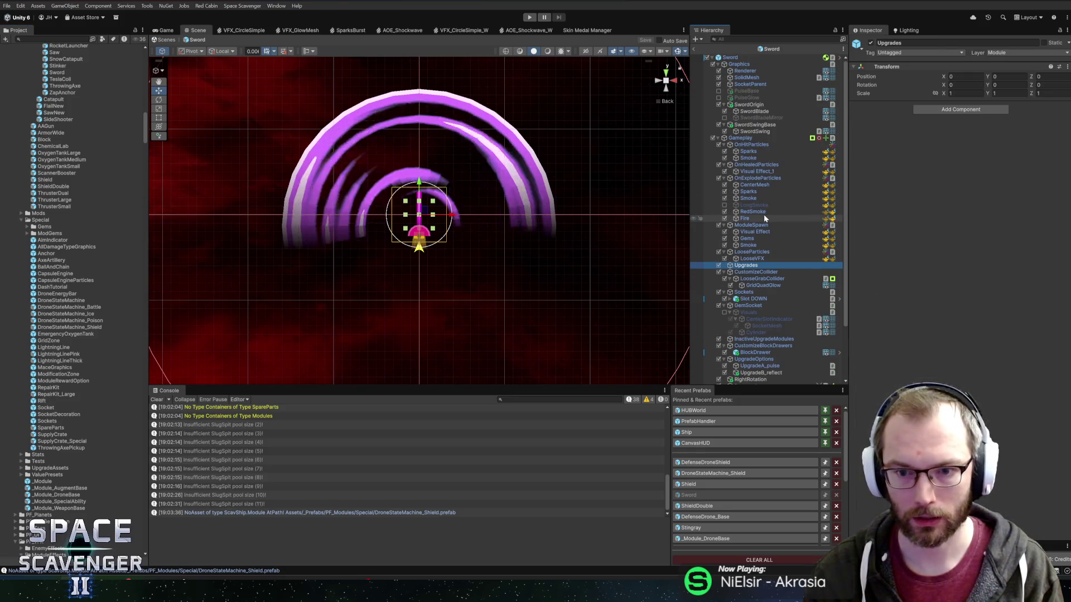
pyautogui.hotkey('alt', 'Left')
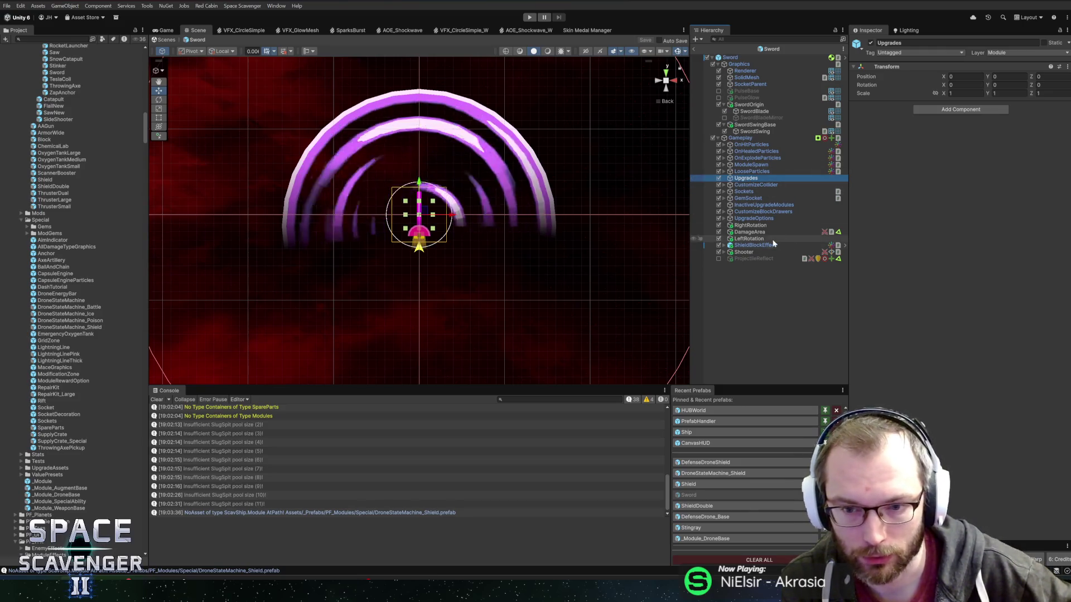
pyautogui.click(761, 252)
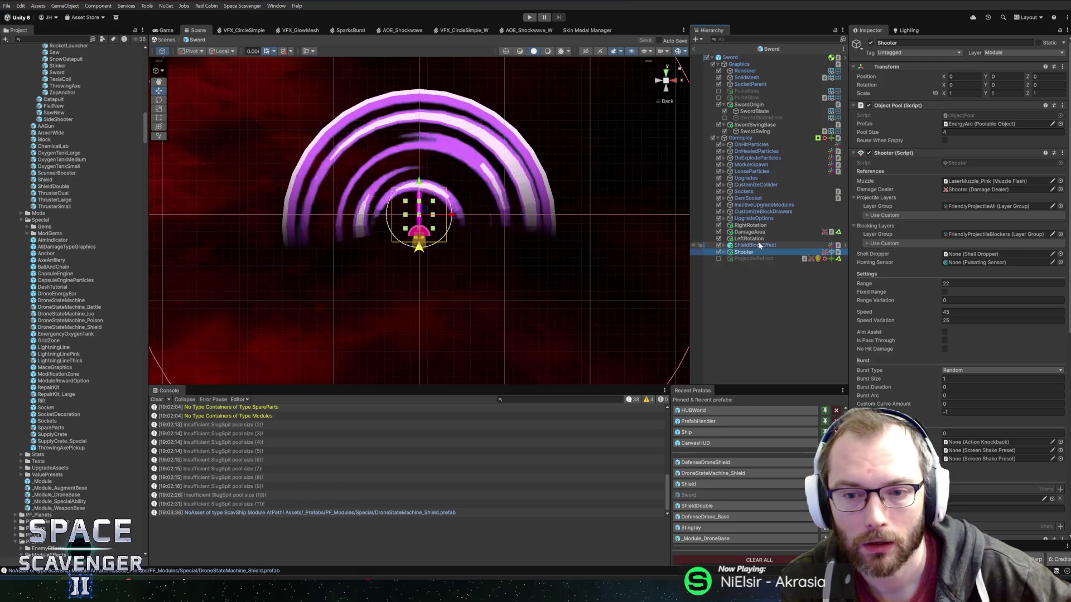
# Expand UpgradeOptions, select UpgradeB_reflect and ping its SwordReflect unlock asset
pyautogui.click(748, 218)
pyautogui.press('Right')
pyautogui.press('Down')
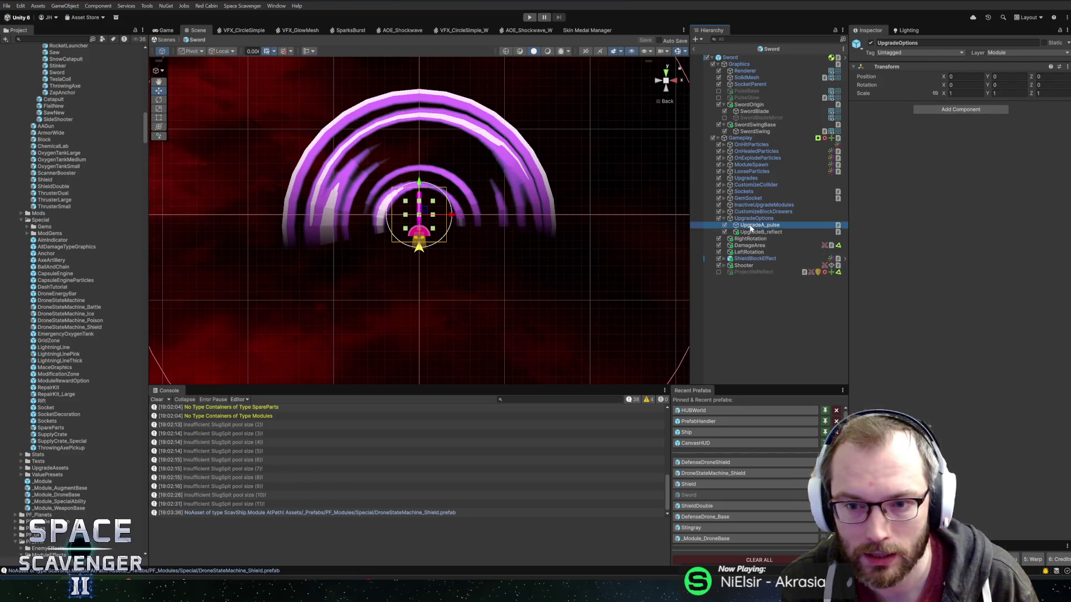
pyautogui.click(788, 232)
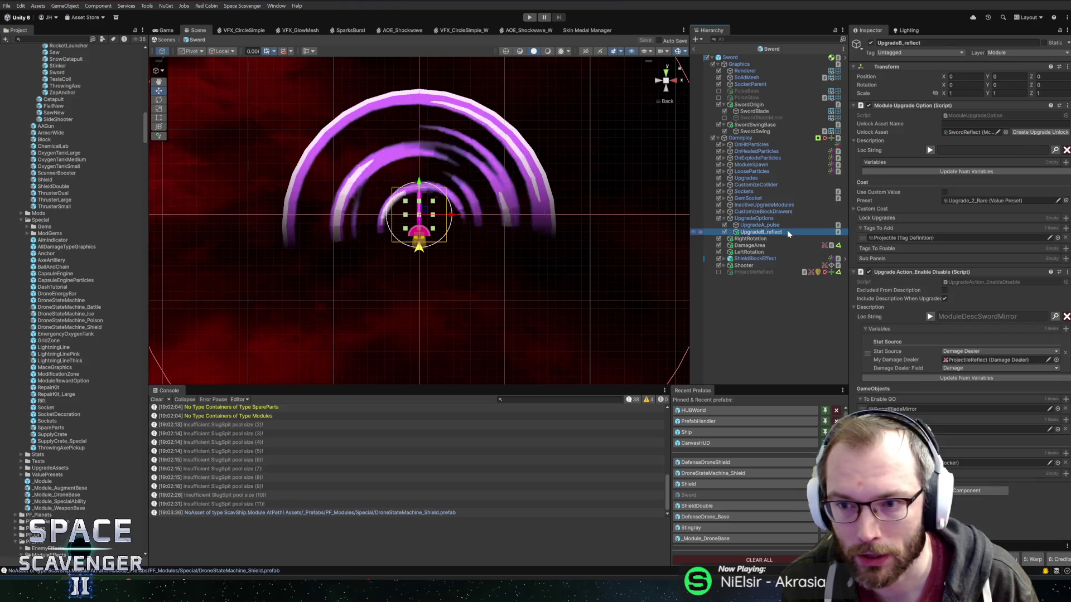
pyautogui.click(955, 133)
pyautogui.scroll(-5, 84, 391)
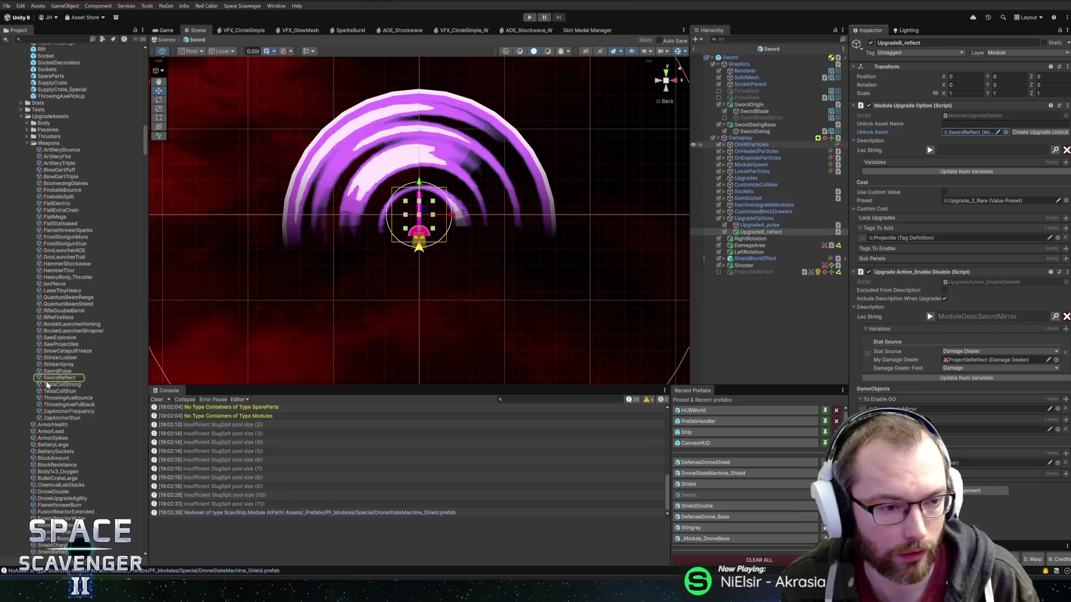
# Review the SwordReflect unlock asset's Inspector settings, then start the game in Play mode
pyautogui.click(58, 378)
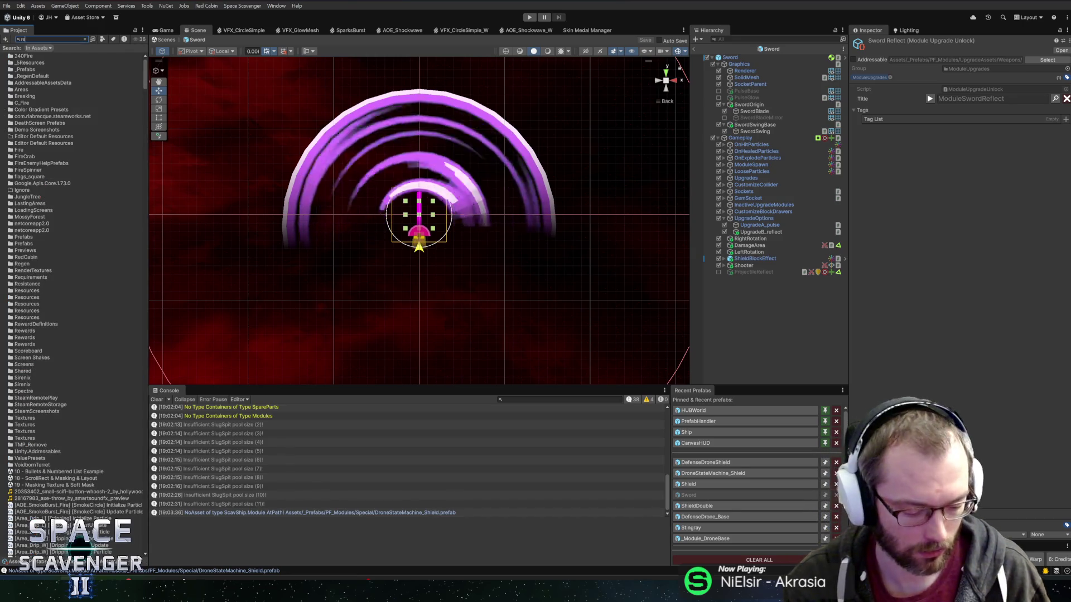
pyautogui.write('flect')
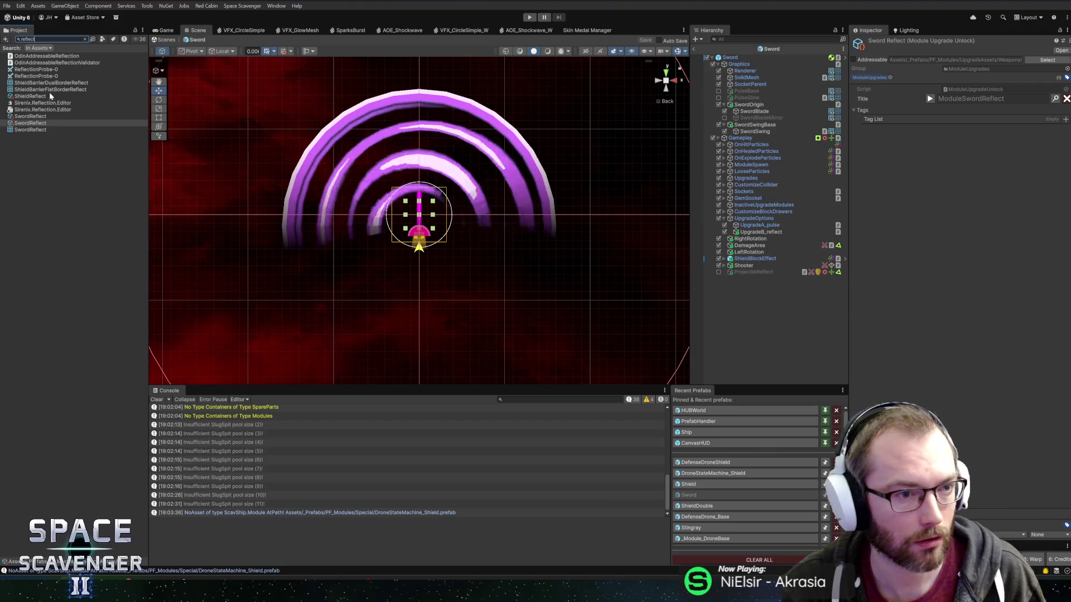
pyautogui.click(34, 116)
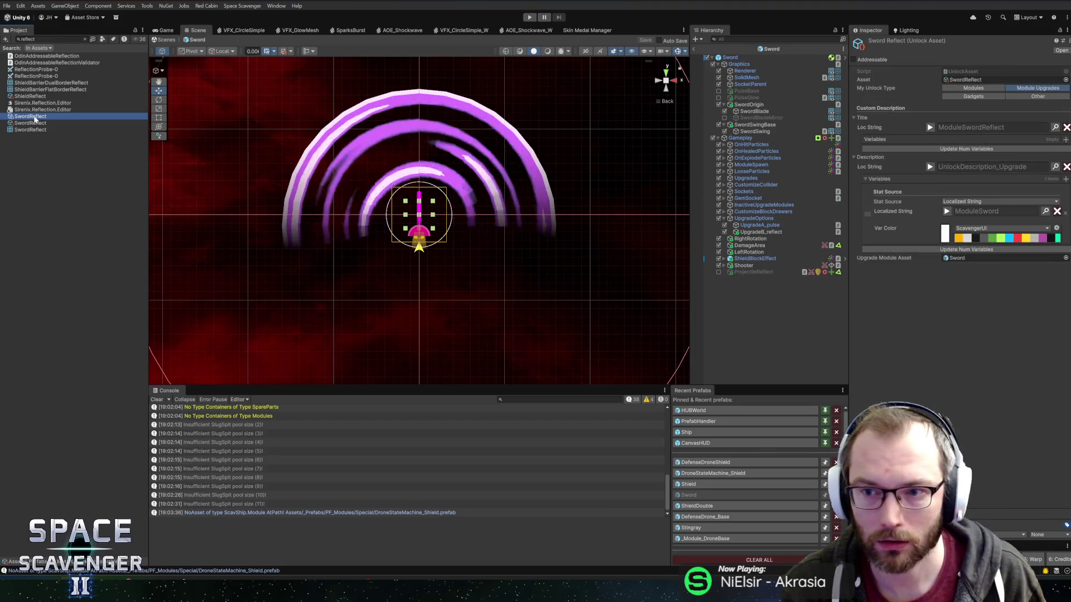
pyautogui.click(955, 81)
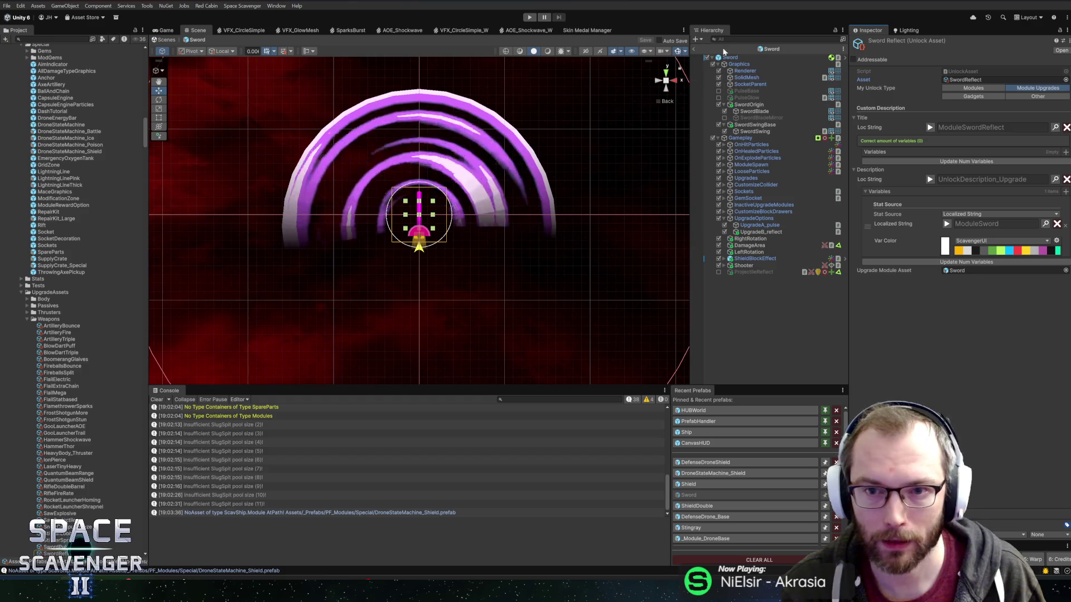
pyautogui.click(531, 17)
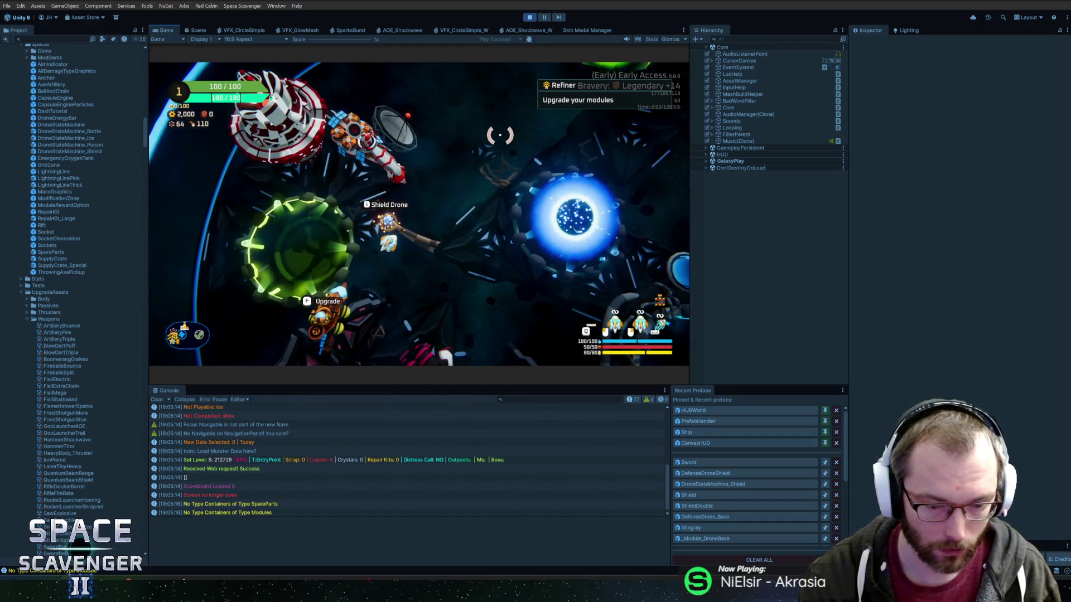
# Spawn a Laser Sword with 'spawn sword' and dismiss the Refiner's module upgrade dialog
pyautogui.press('`')
pyautogui.write('spawn sword')
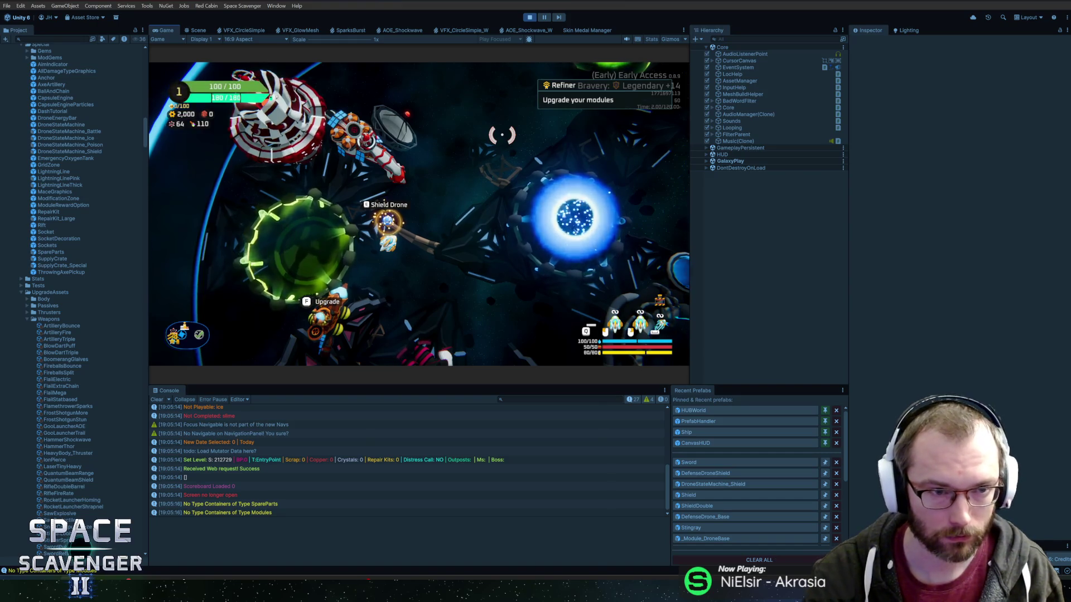
pyautogui.press('Return')
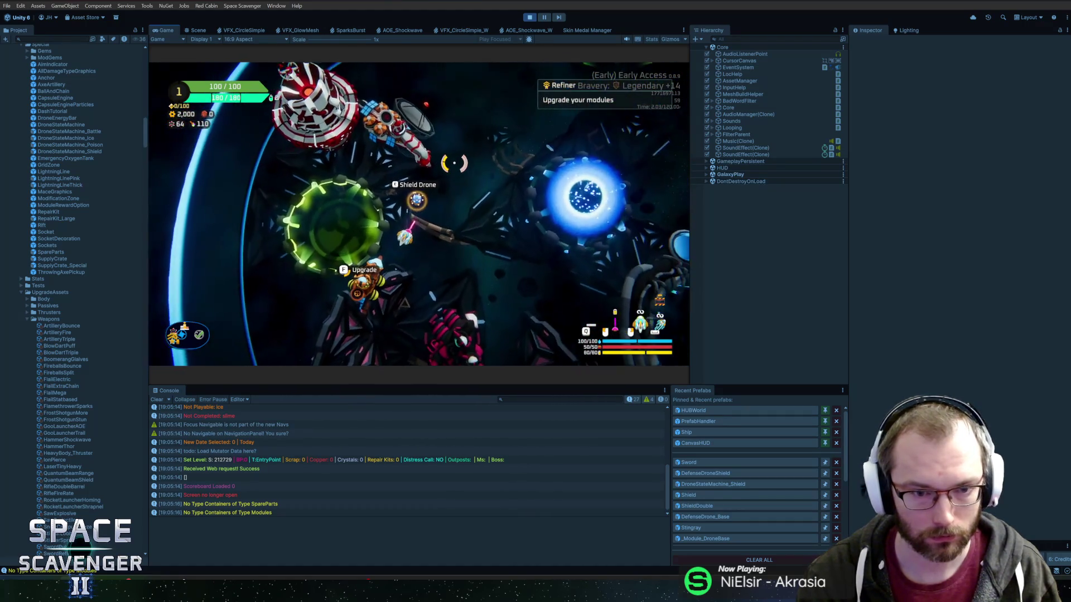
pyautogui.click(404, 175)
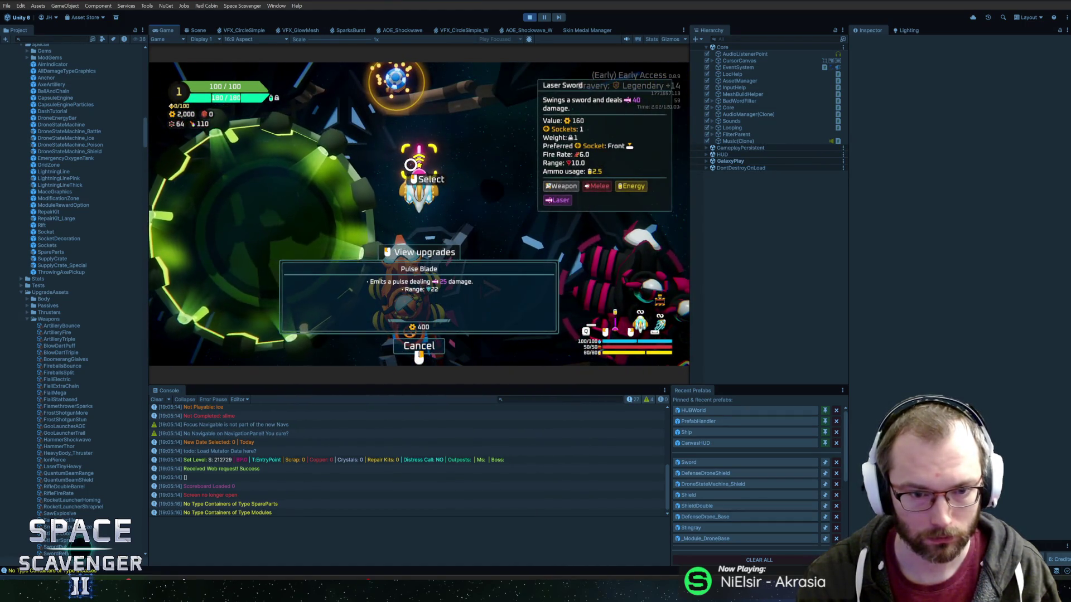
pyautogui.press('Escape')
# Run 'unlocks unlock swordreflect' in the console to unlock the sword reflect upgrade
pyautogui.press('`')
pyautogui.write('unl')
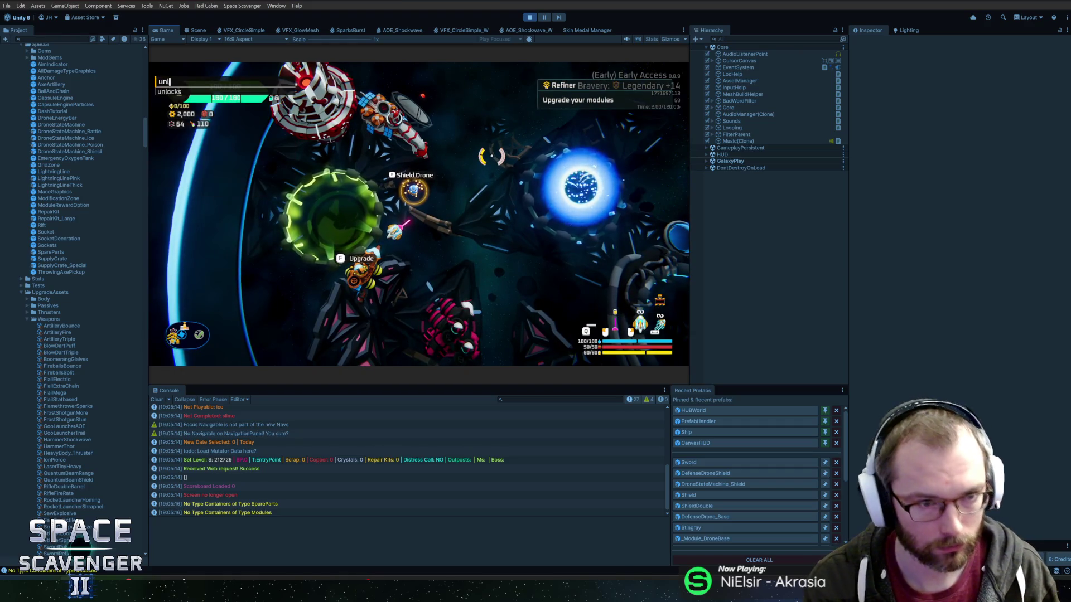
pyautogui.write('ocks unlock swor')
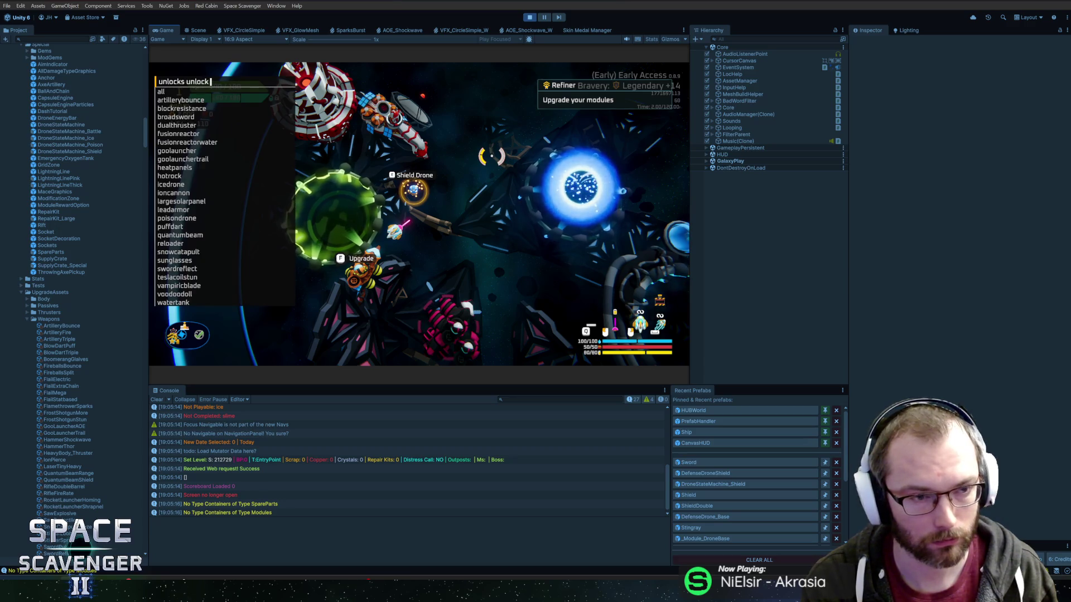
pyautogui.write('dreflect')
pyautogui.press('Return')
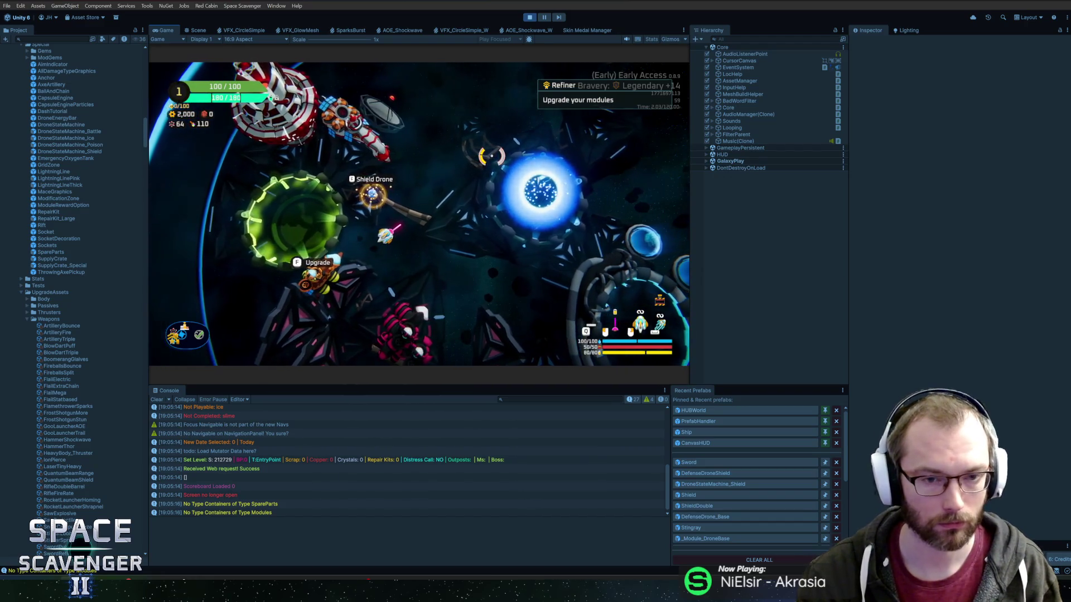
pyautogui.press('f')
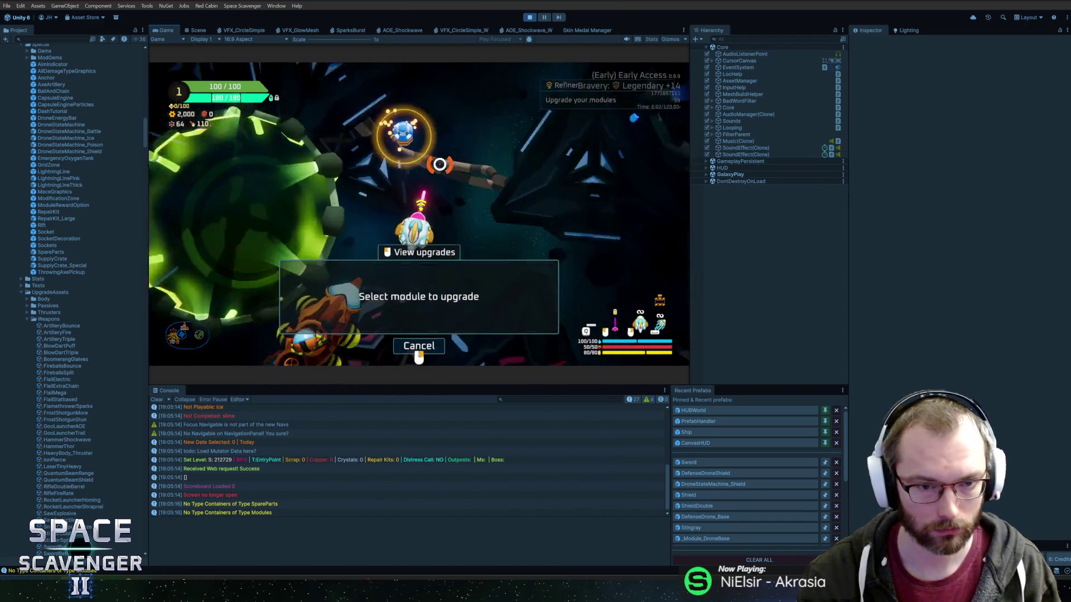
pyautogui.press('Escape')
pyautogui.press('f')
pyautogui.press('Escape')
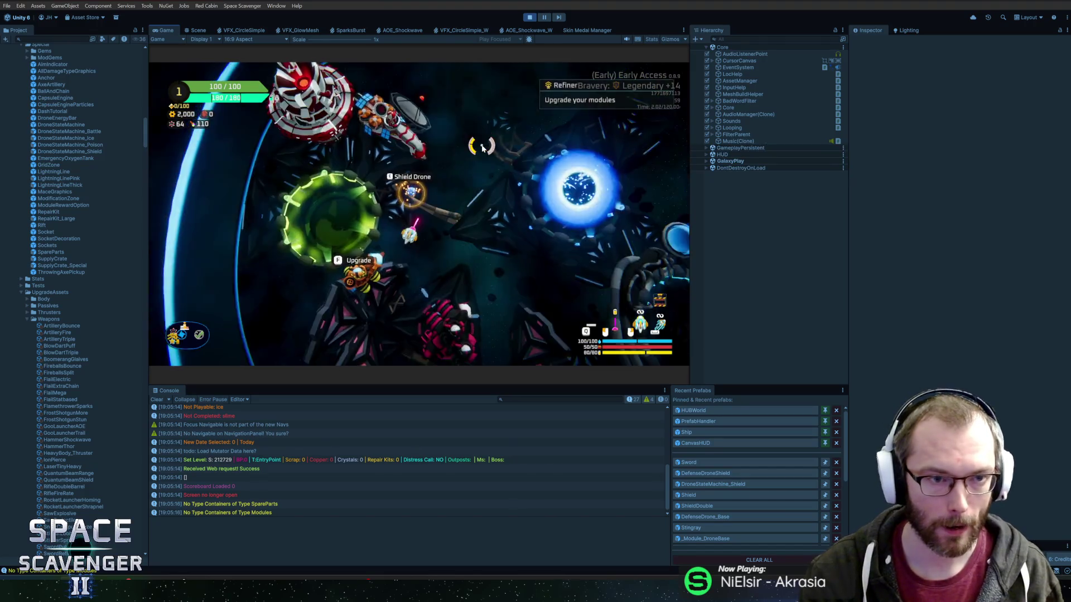
pyautogui.press('Escape')
pyautogui.press('Escape')
# Spawn another Sword module, cancel the Refiner's upgrade selection, and stop Play mode
pyautogui.press('`')
pyautogui.write('spawn Sword')
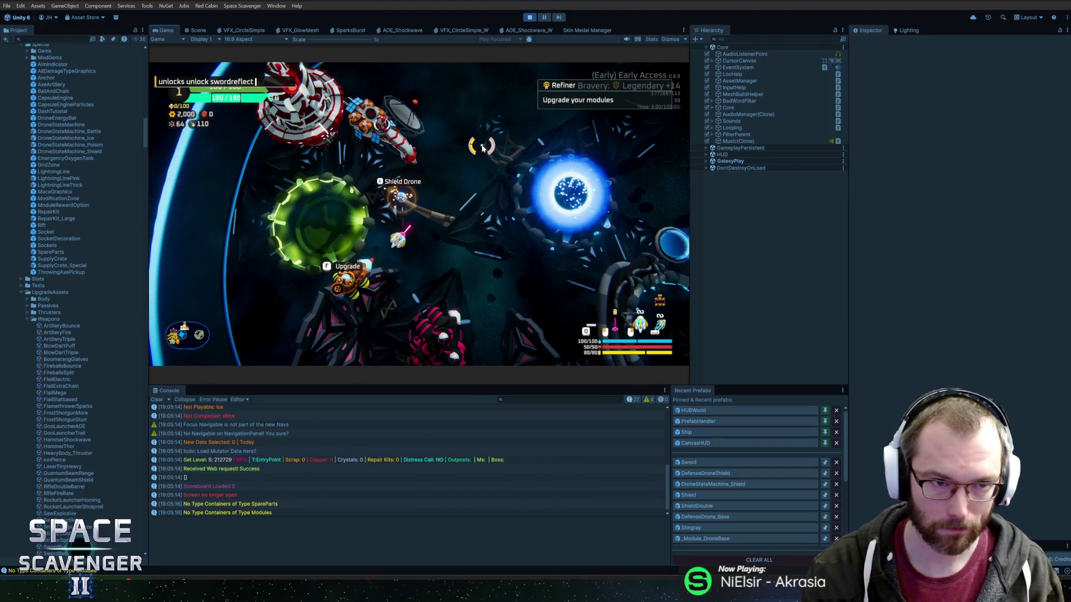
pyautogui.press('Return')
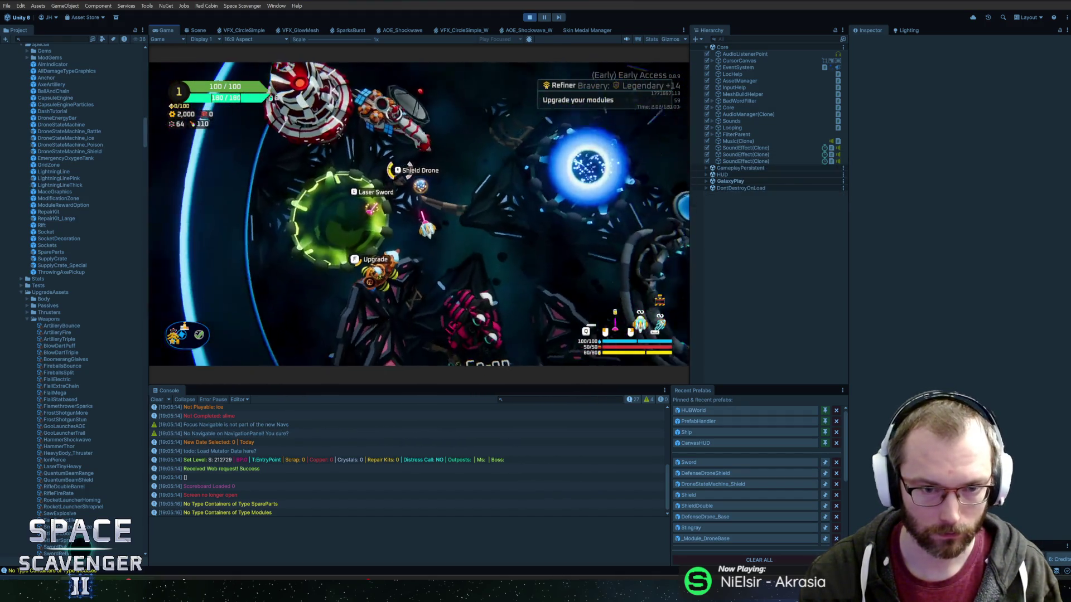
pyautogui.press('f')
pyautogui.click(419, 347)
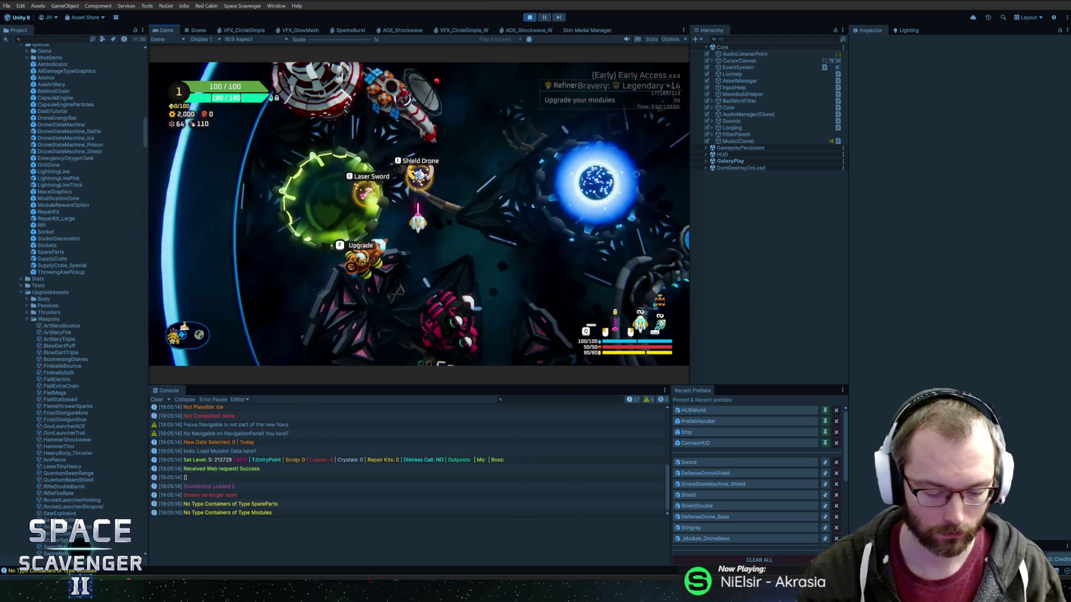
pyautogui.hotkey('ctrl', 'p')
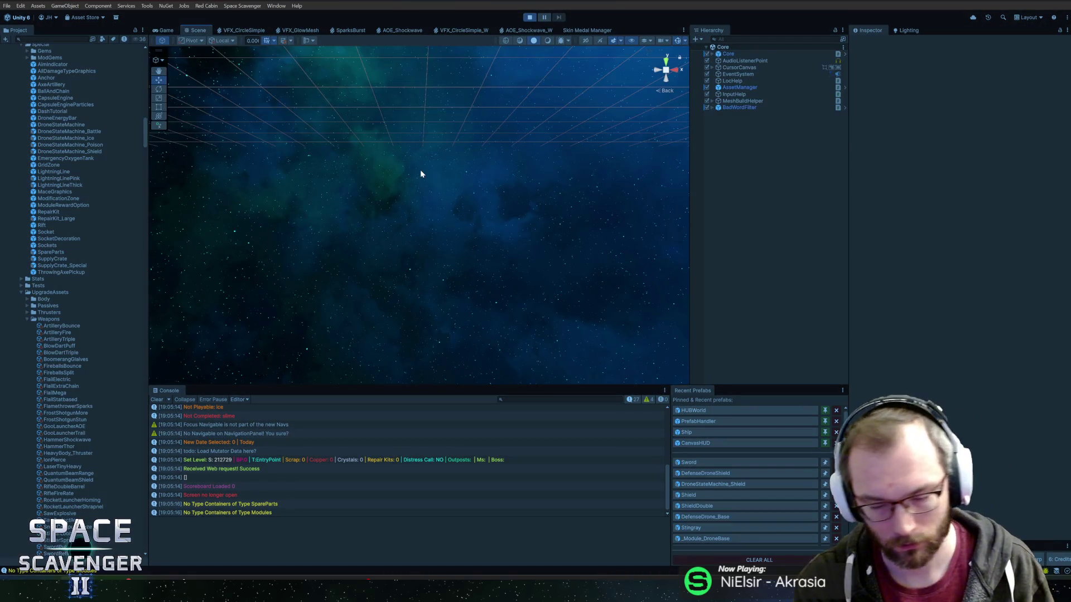
# Restart Play mode and spawn a Sword module with the 'spawn s' console command
pyautogui.hotkey('ctrl', 'p')
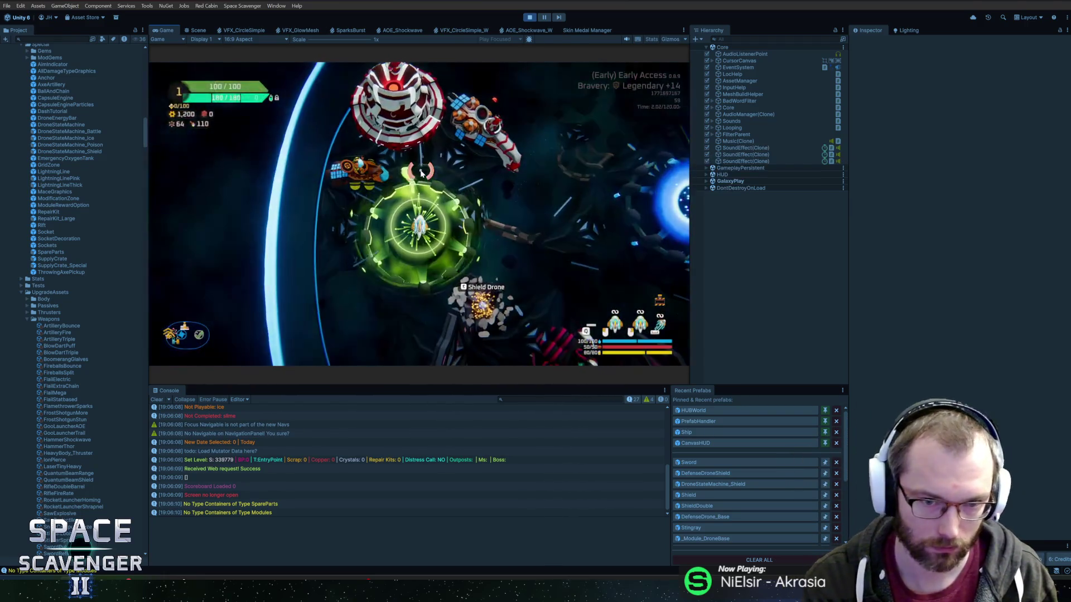
pyautogui.write('s')
pyautogui.press('`')
pyautogui.write('spawn s')
pyautogui.press('`')
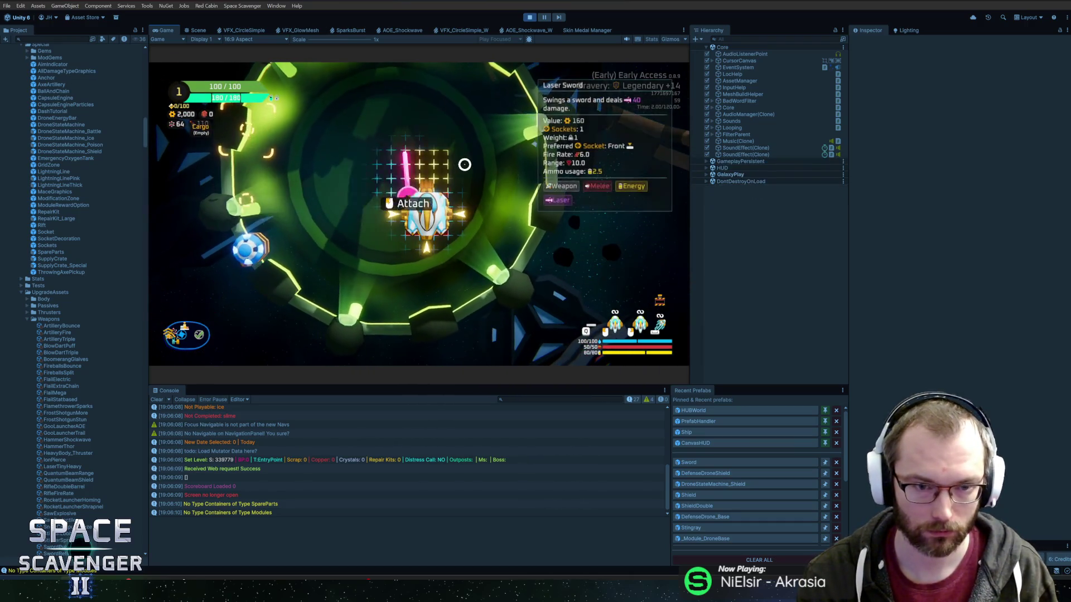
# Fly into the green Refiner station and buy the Mirror Sword upgrade for 400
pyautogui.press('w')
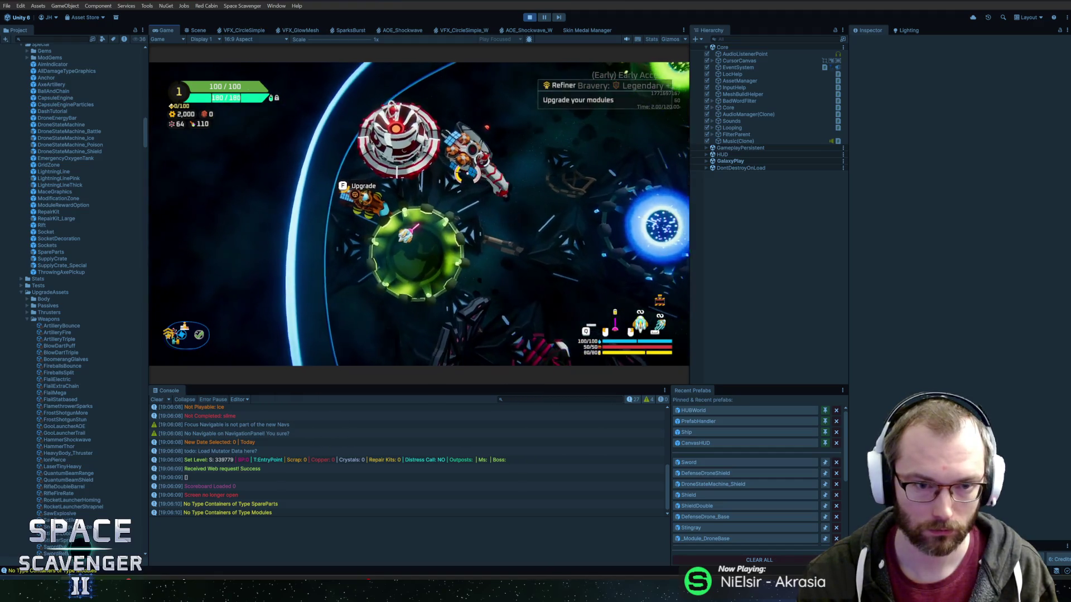
pyautogui.press('f')
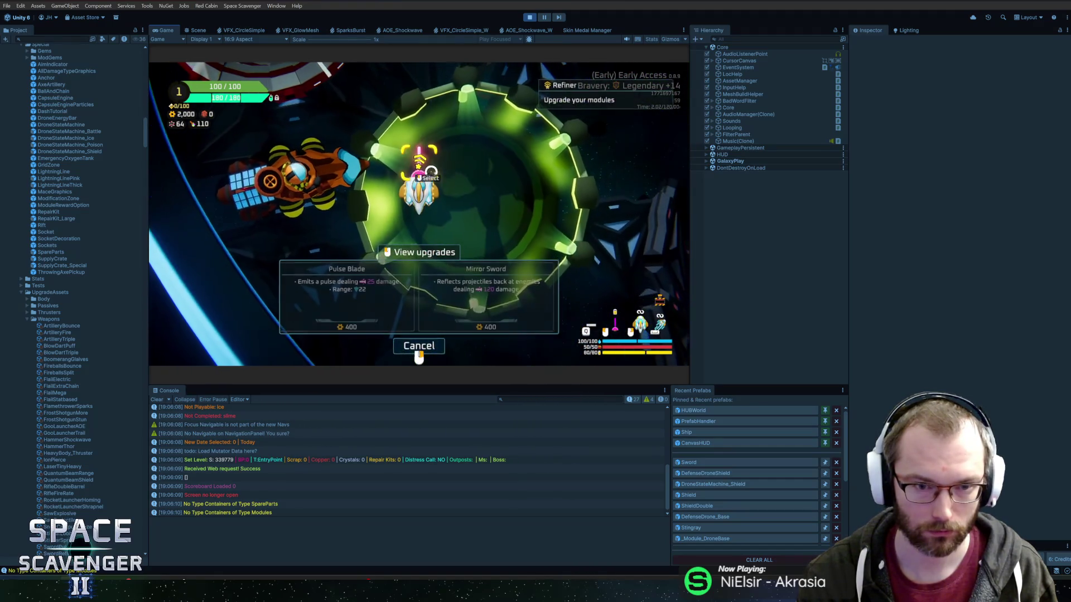
pyautogui.click(500, 310)
pyautogui.press('s')
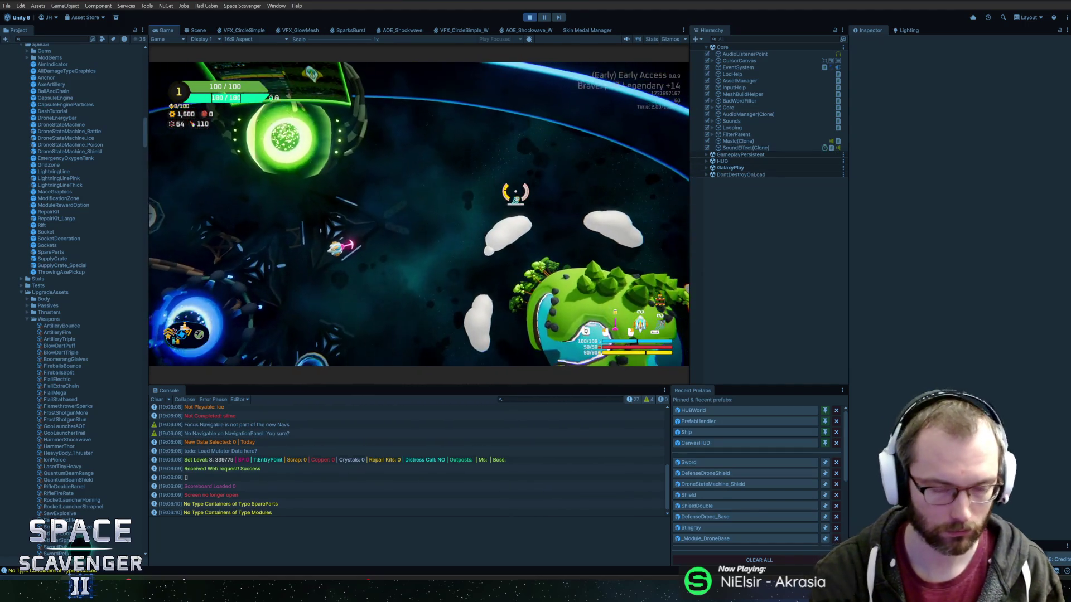
# Spawn Stingray enemies from the debug console and fly the ship into them
pyautogui.press('`')
pyautogui.write('spawn Stingray 2')
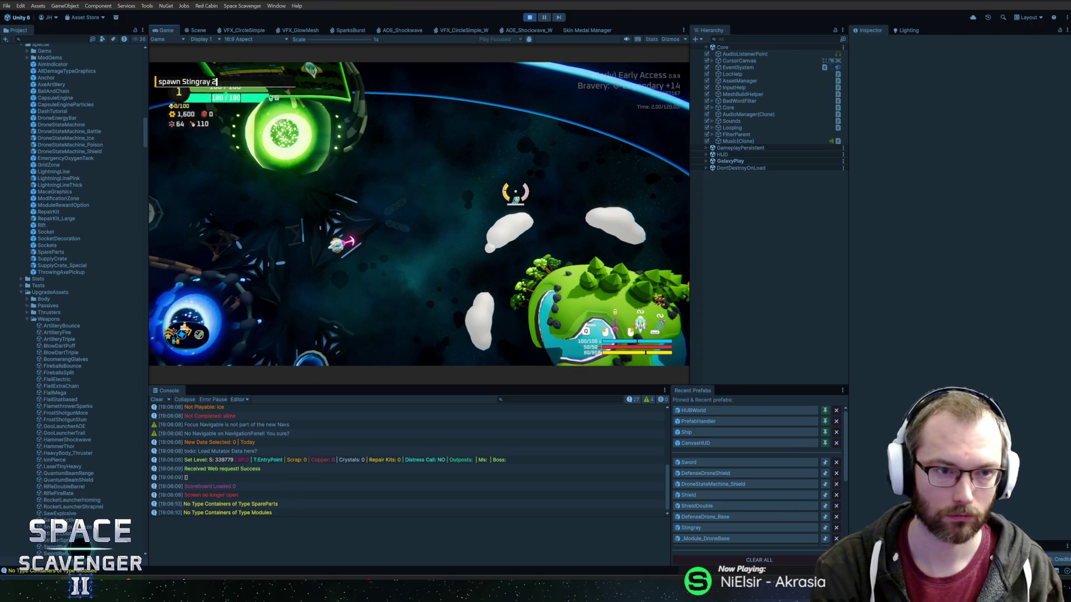
pyautogui.press('Return')
pyautogui.press('s')
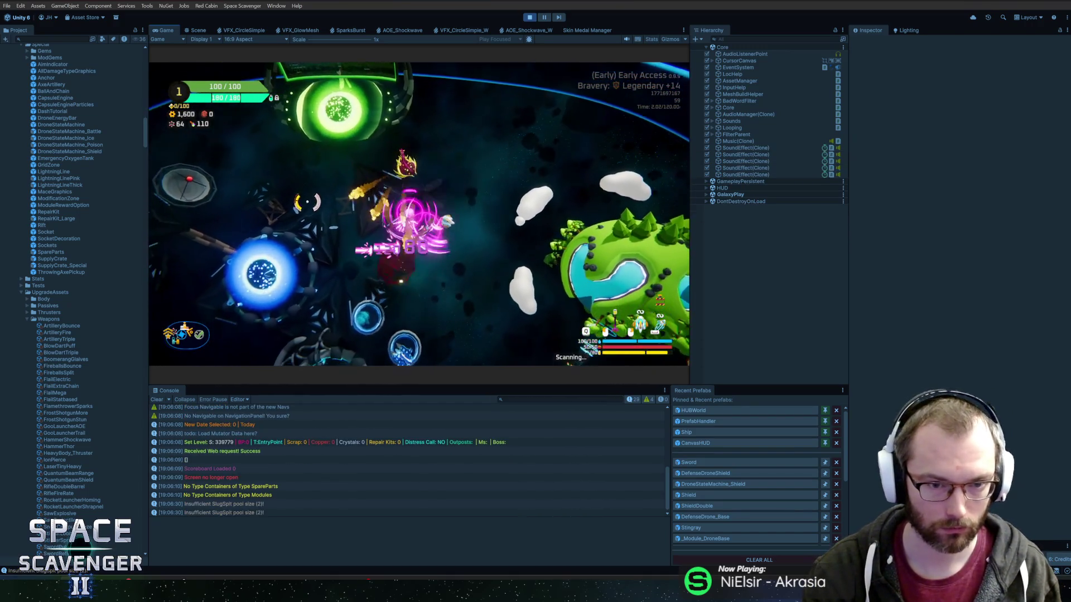
pyautogui.press('w')
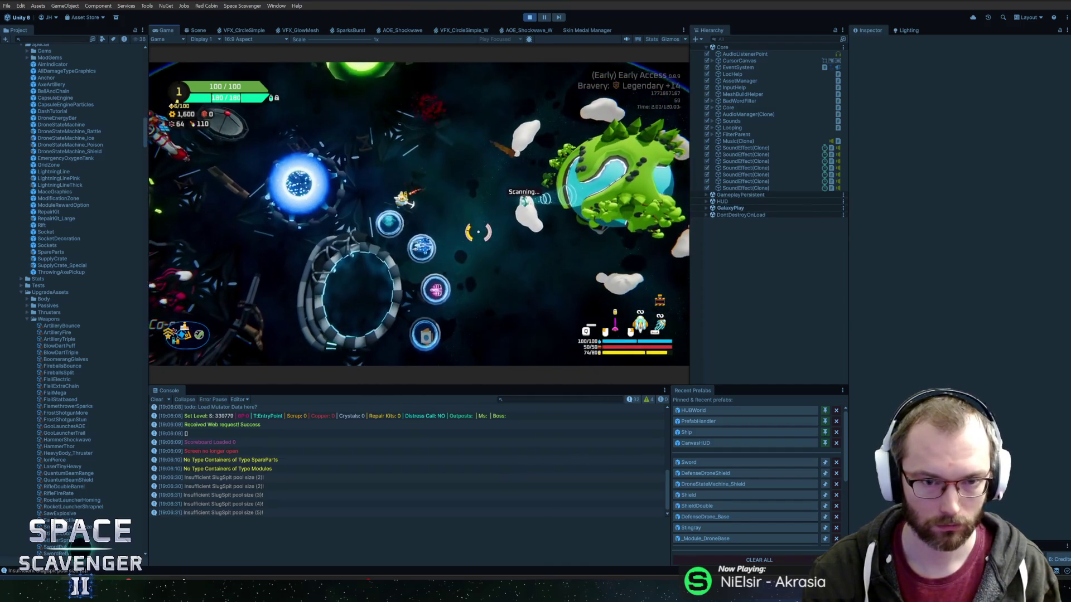
pyautogui.press('`')
pyautogui.press('`')
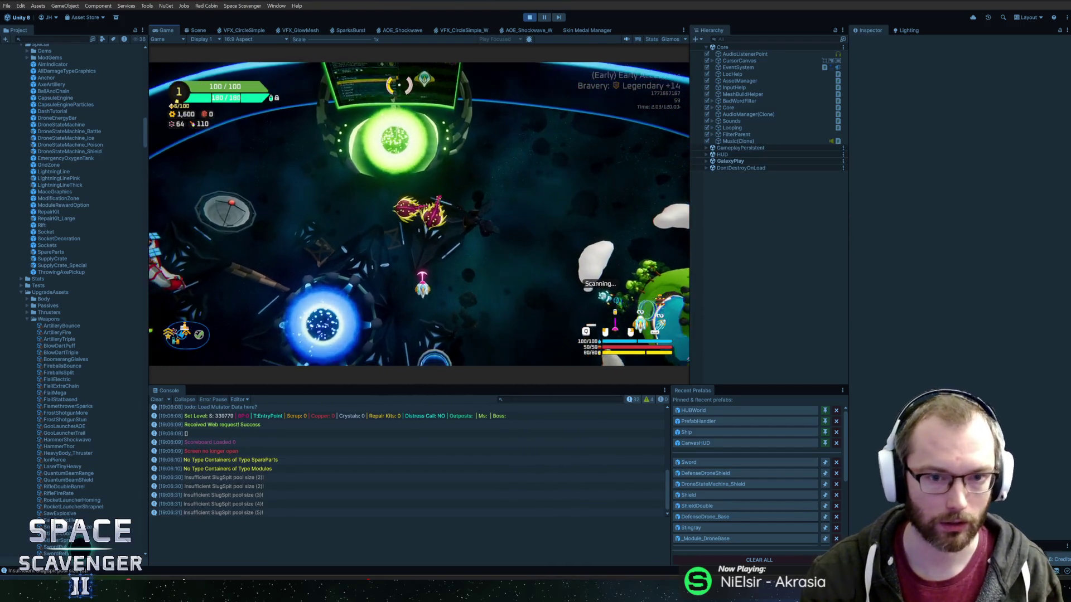
pyautogui.press('w')
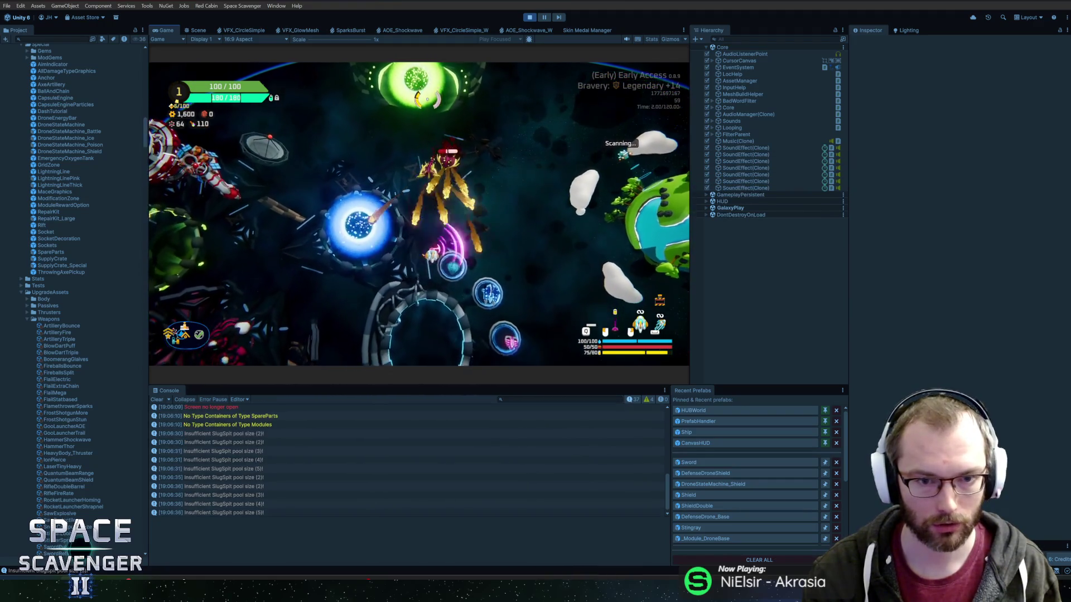
pyautogui.press('s')
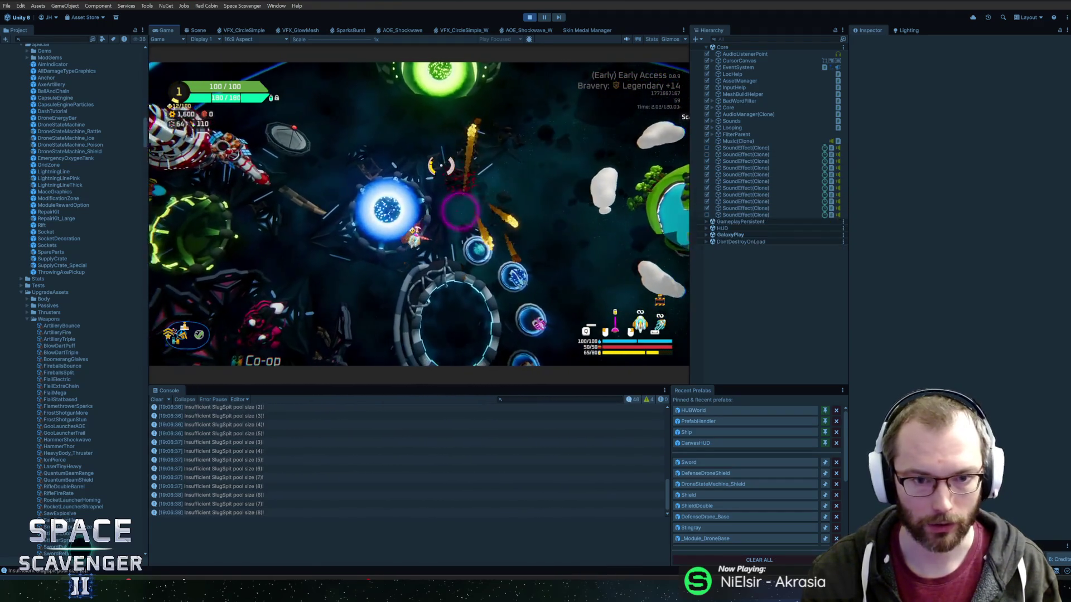
# Fight the Stingrays with the Mirror Sword's laser and sword attacks across the map
pyautogui.click(485, 151)
pyautogui.press('w')
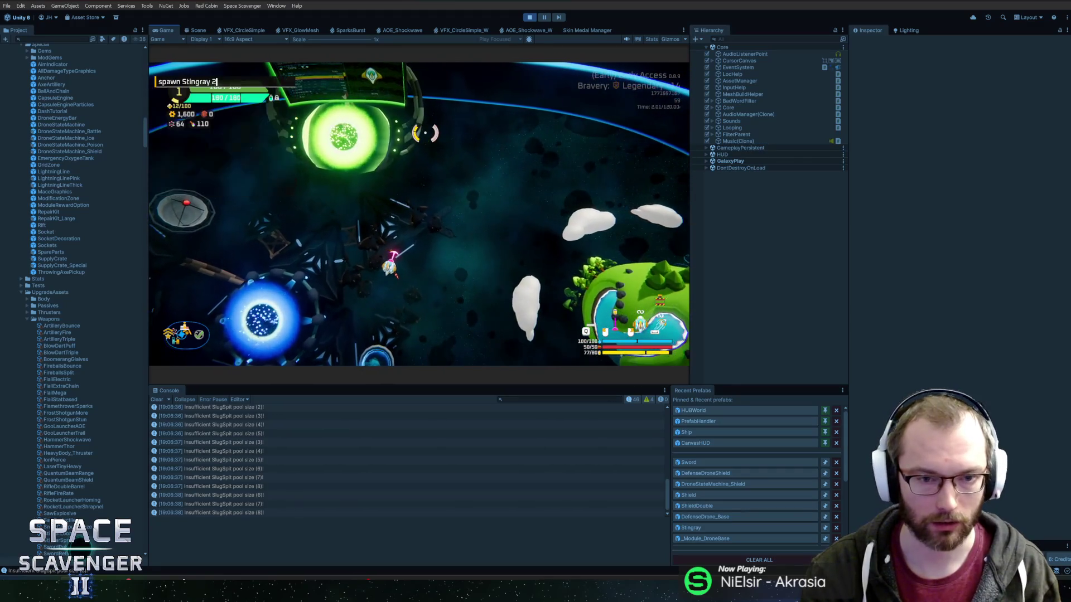
pyautogui.click(326, 276)
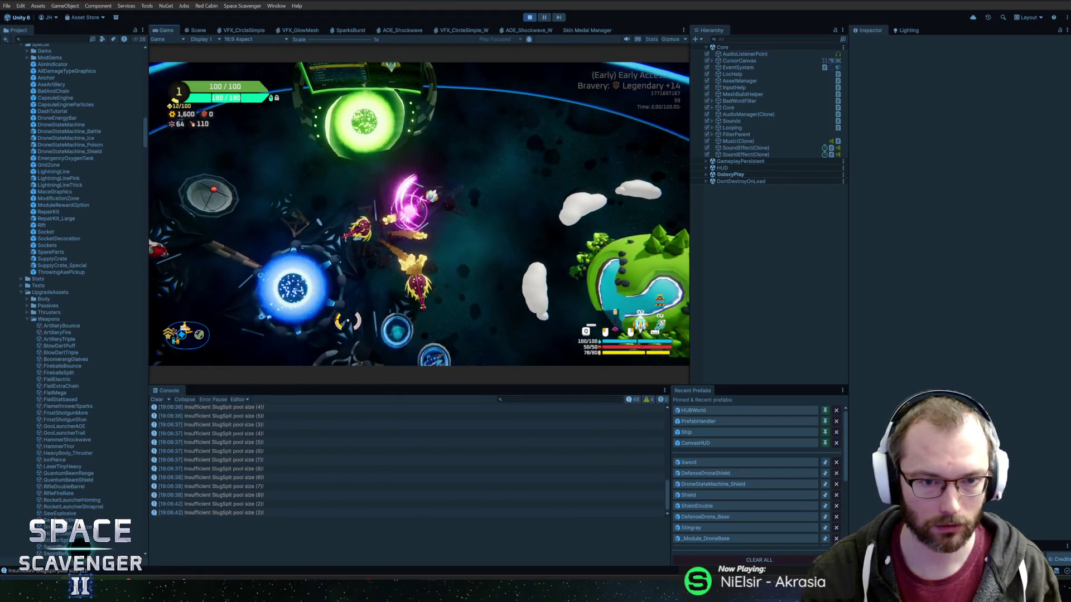
pyautogui.press('w')
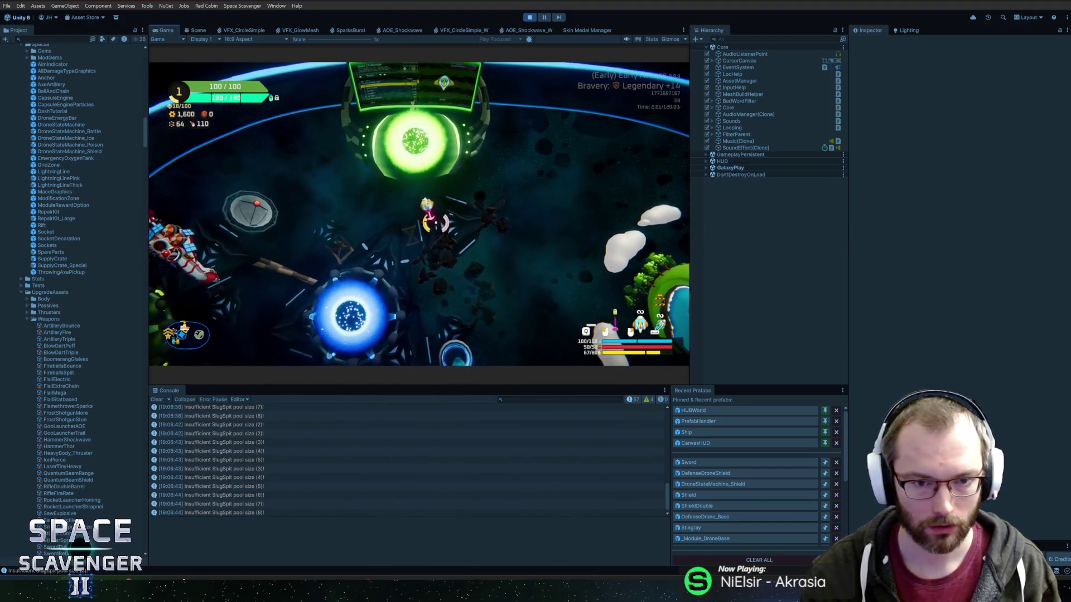
pyautogui.press('s')
pyautogui.press('d')
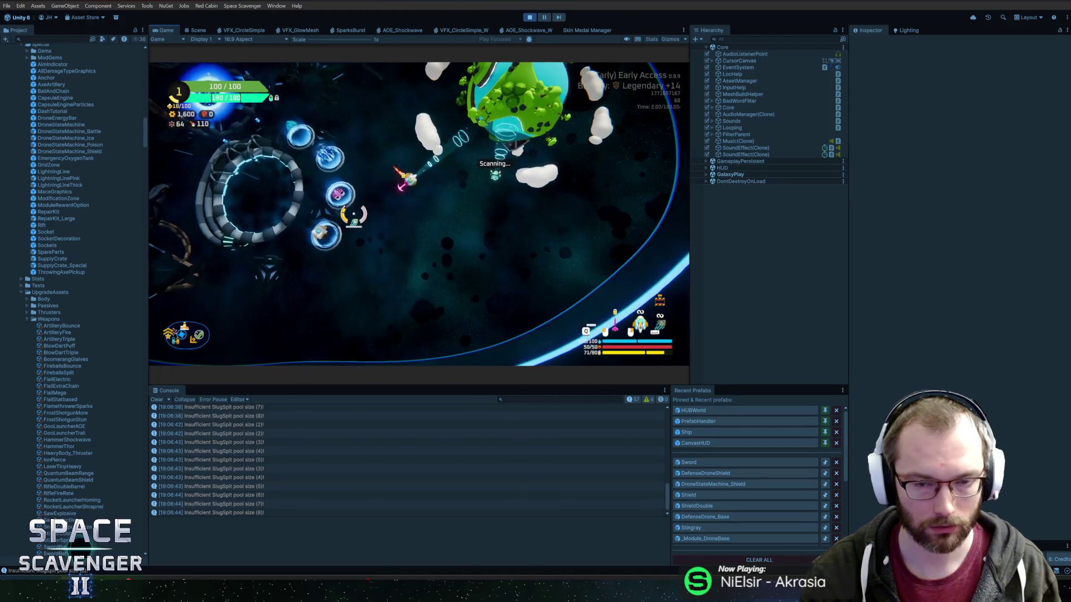
pyautogui.press('d')
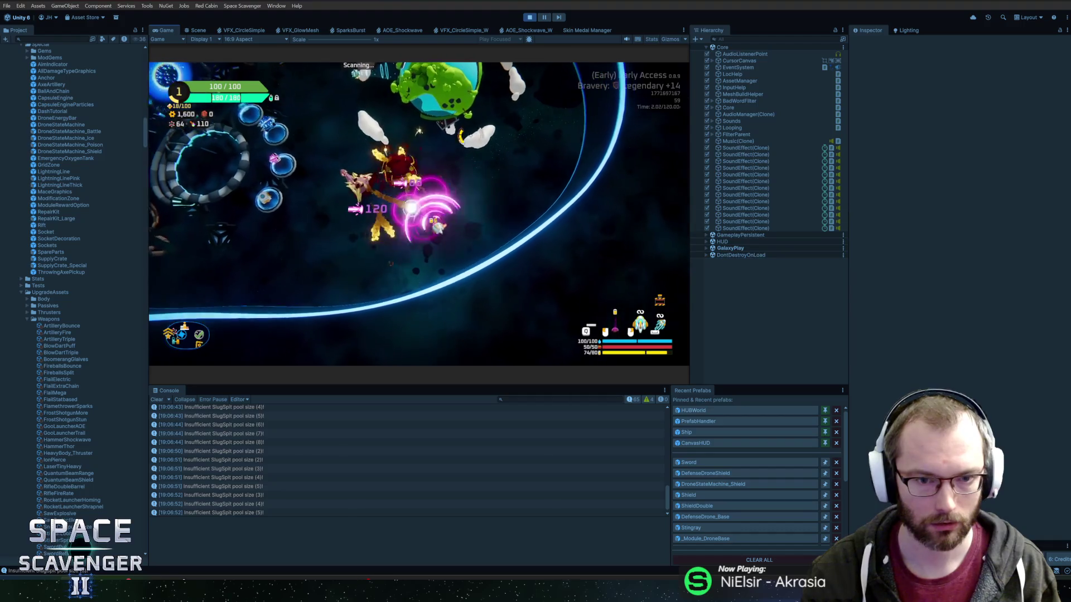
# Spawn two more enemies with 'spawn Stingray 2', then exit Play mode
pyautogui.write('spawn Stingray 2')
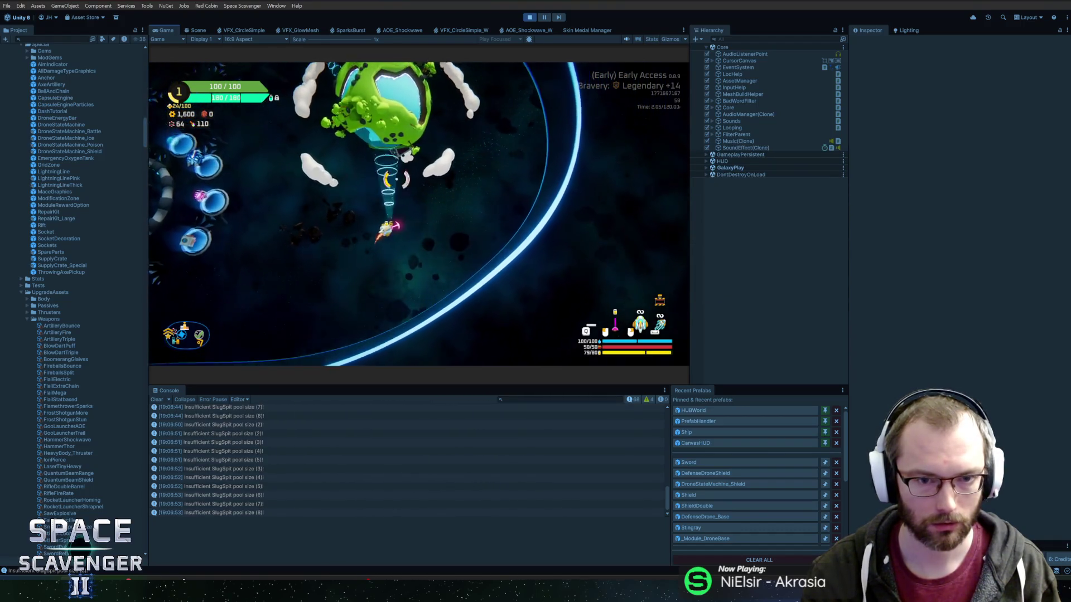
pyautogui.press('Return')
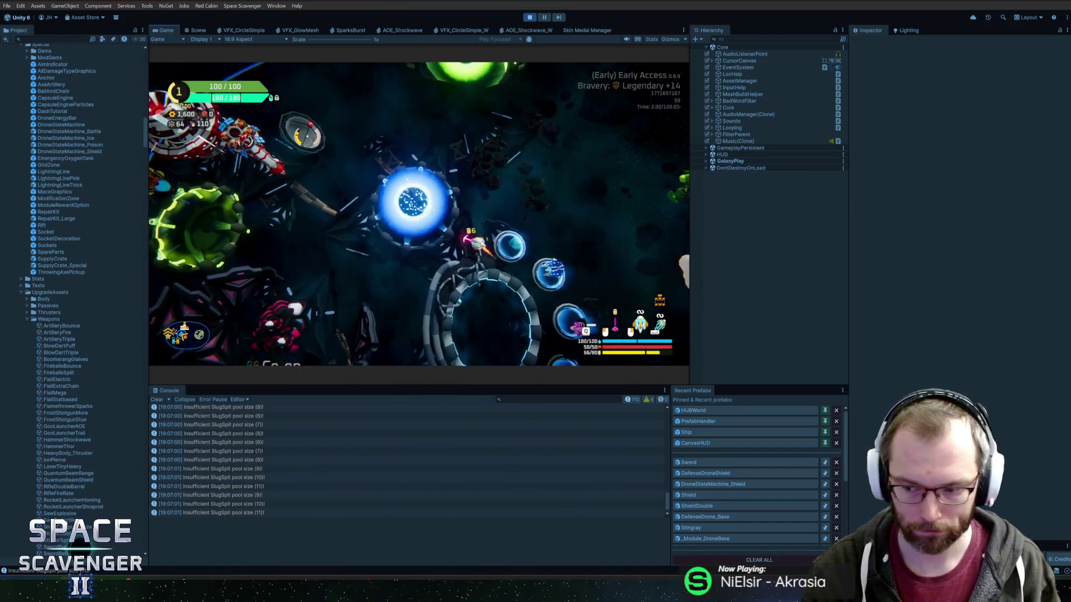
pyautogui.hotkey('ctrl', 'p')
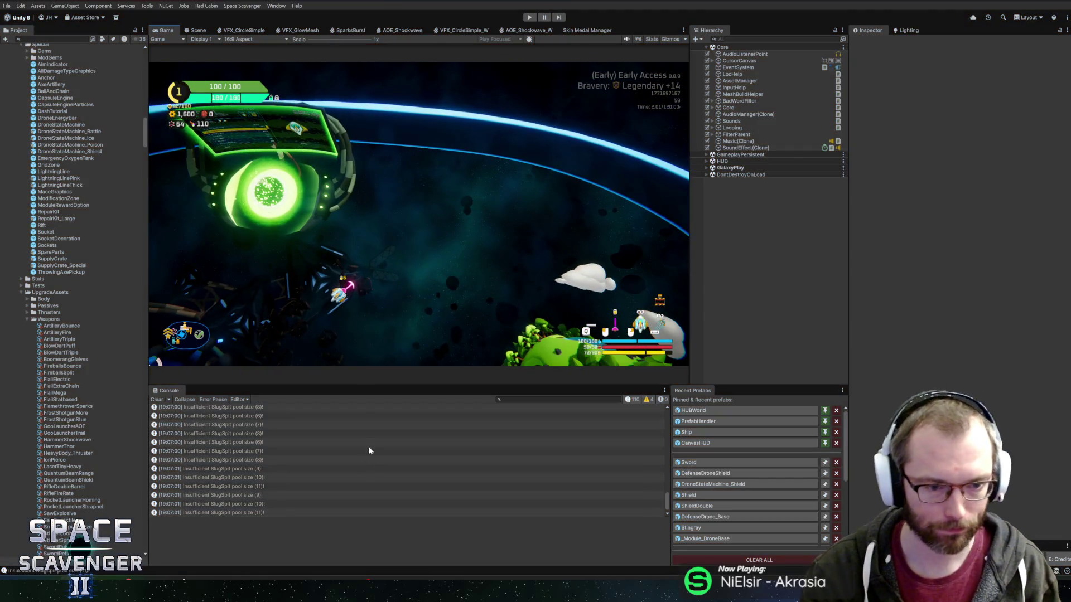